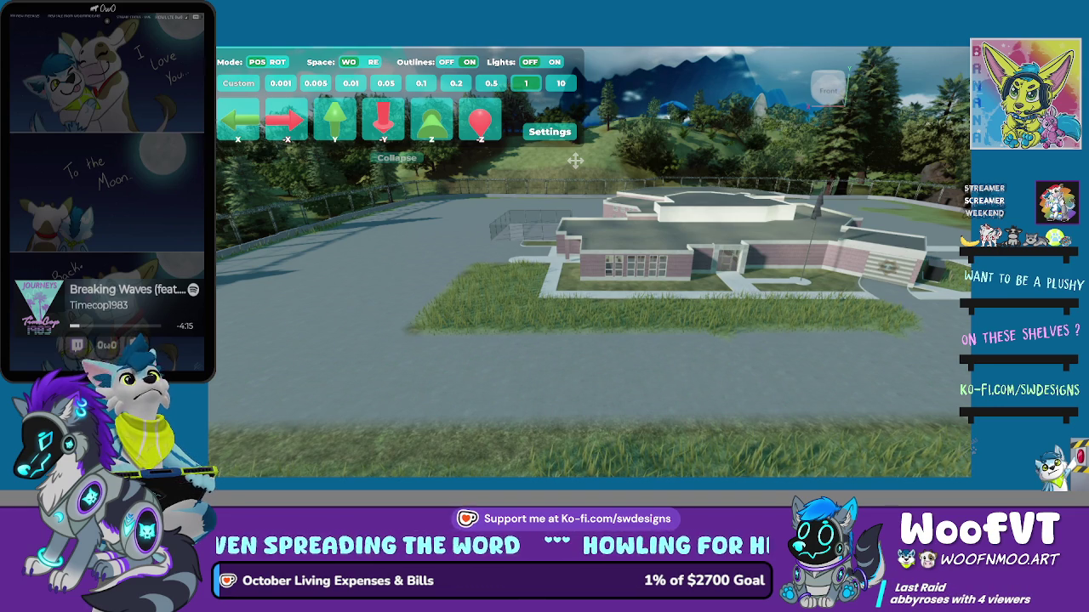
Frame the lamp post by the grass strip and switch its gizmo from rotate to move mode
key(f)
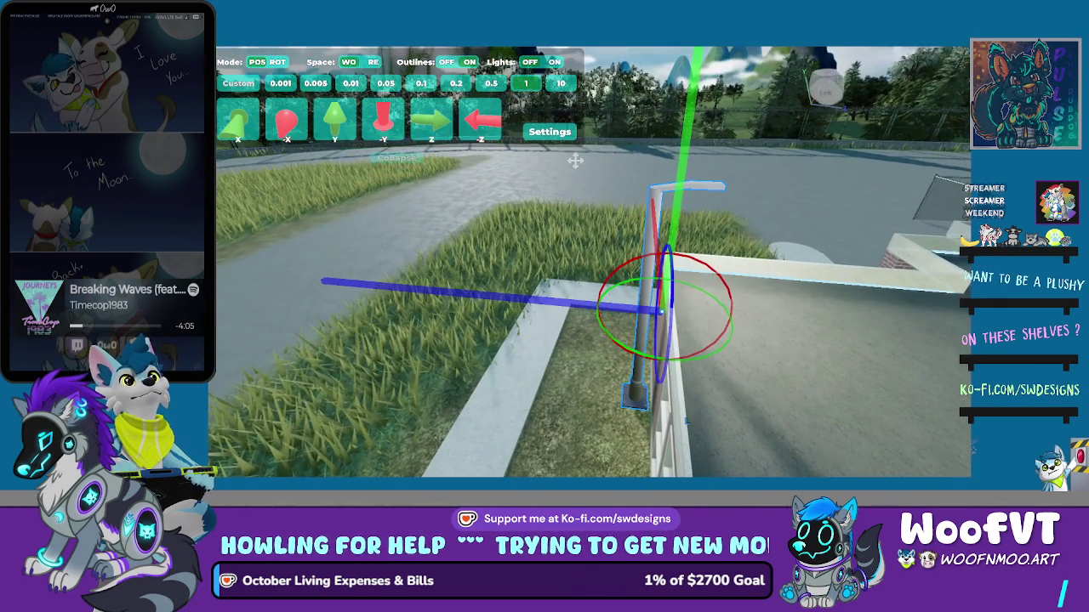
key(w)
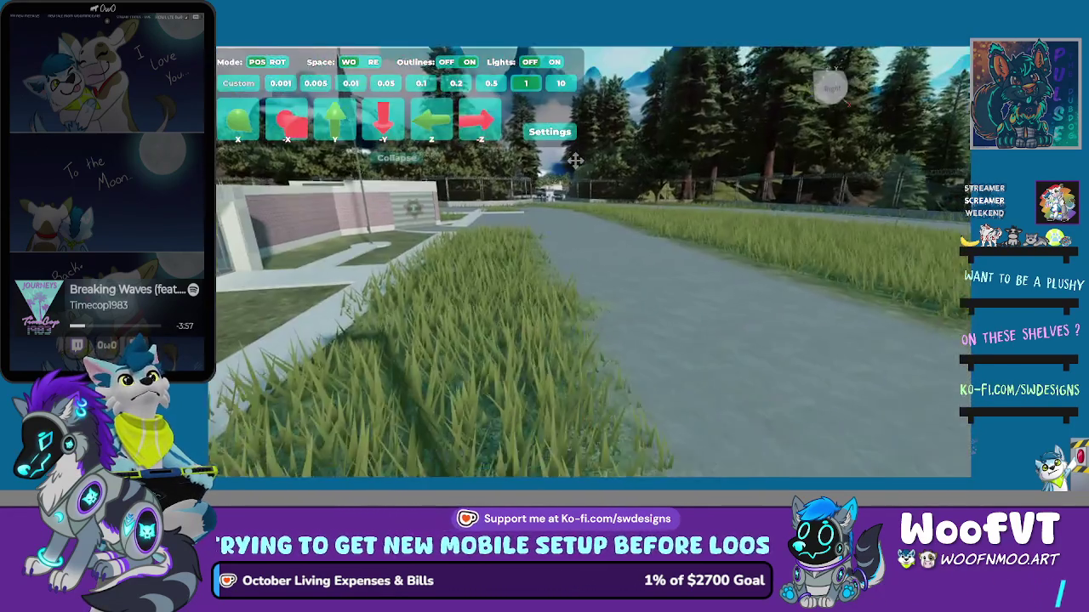
scroll(575, 161, down, 3)
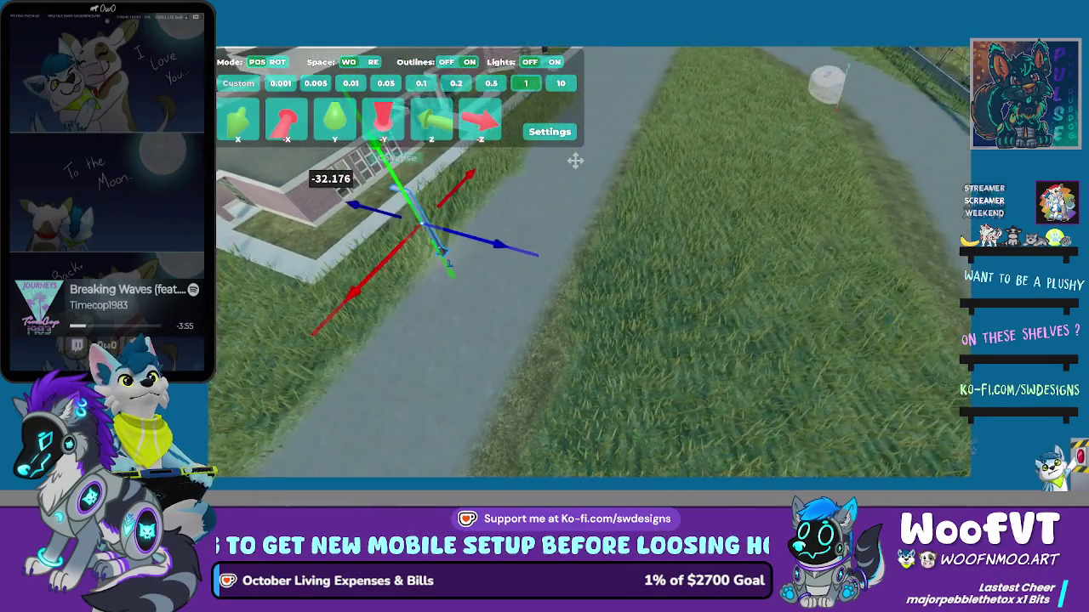
Fly to the razor-wire fence post by the path and constrain its movement to the X axis
key(d)
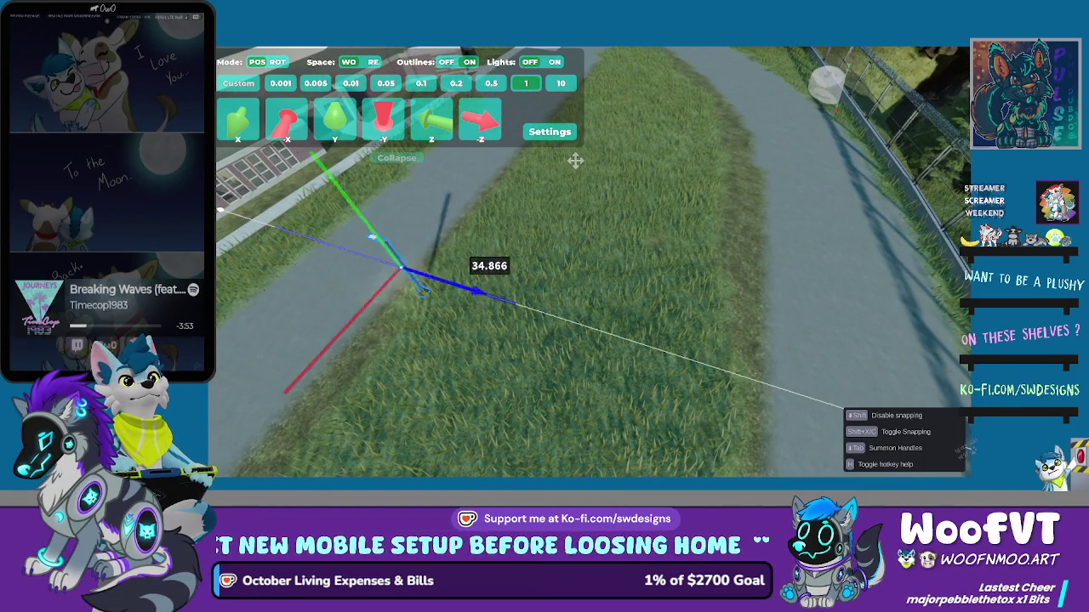
key(a)
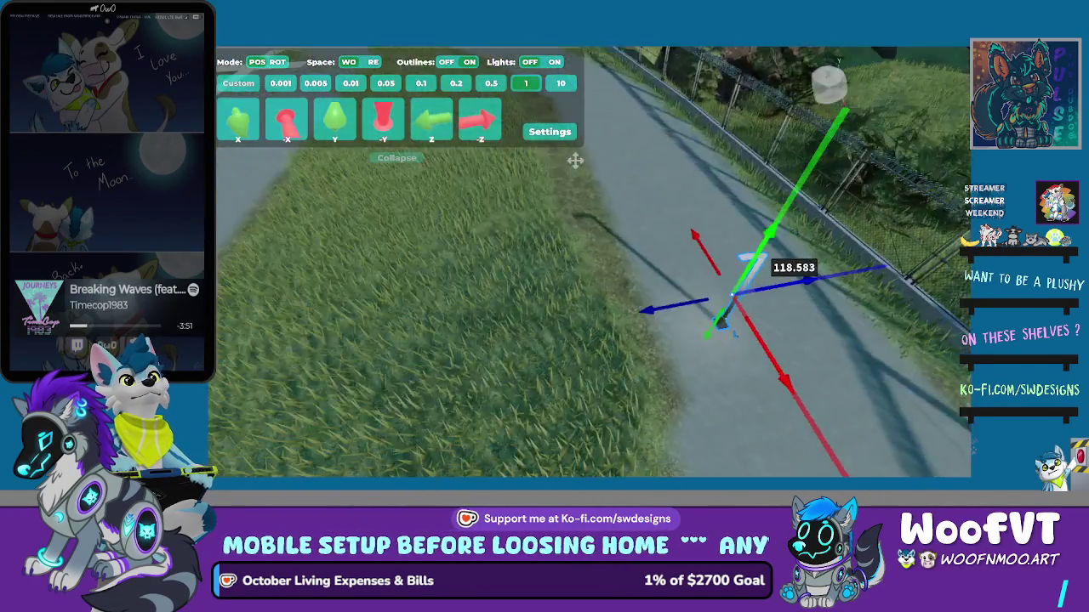
key(s)
key(s)
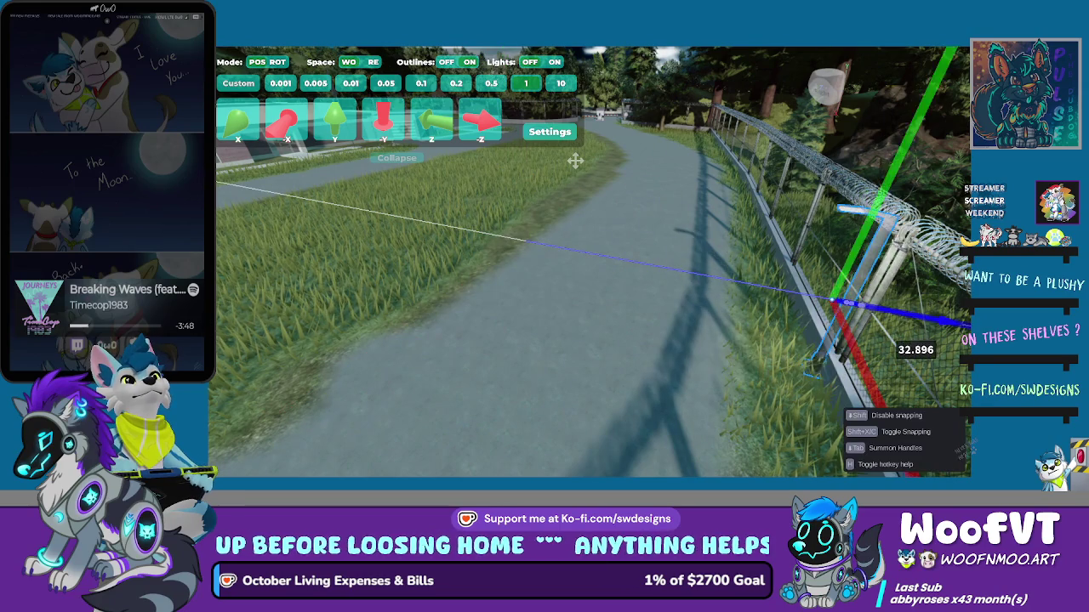
key(d)
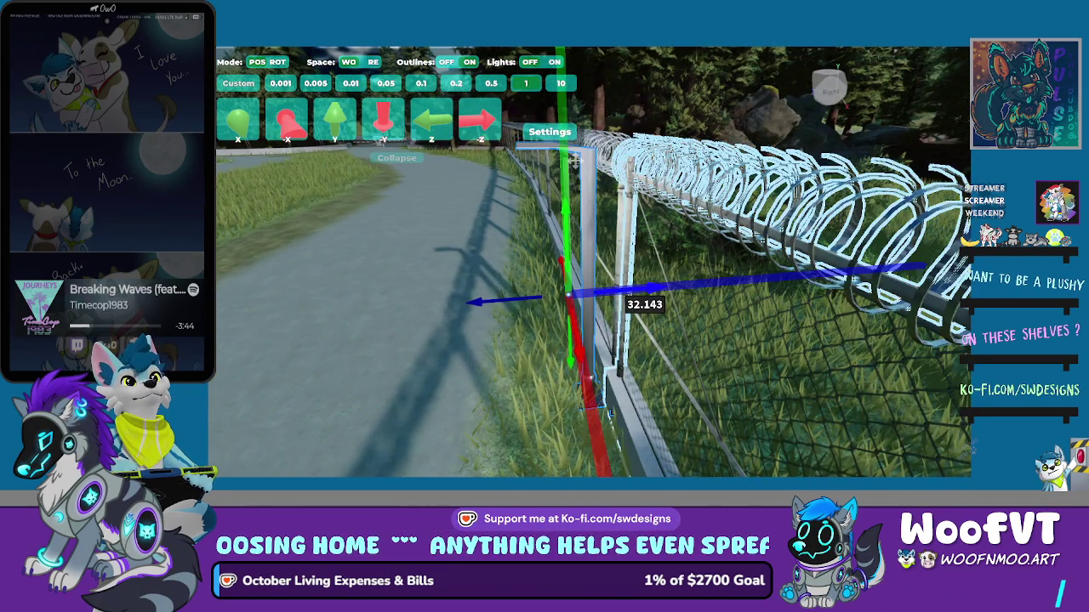
key(Tab)
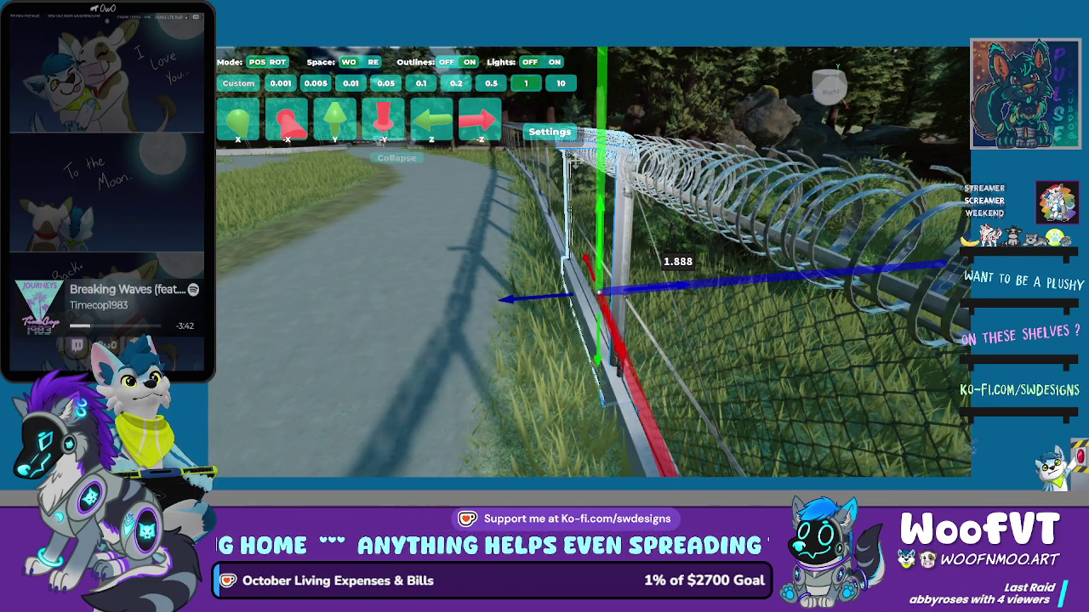
key(f)
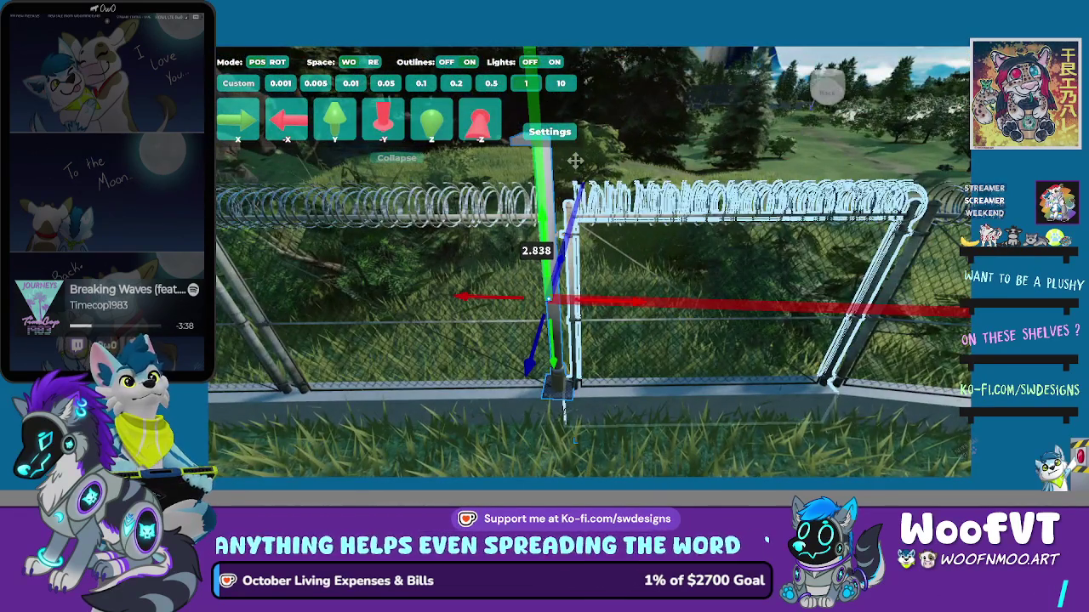
key(x)
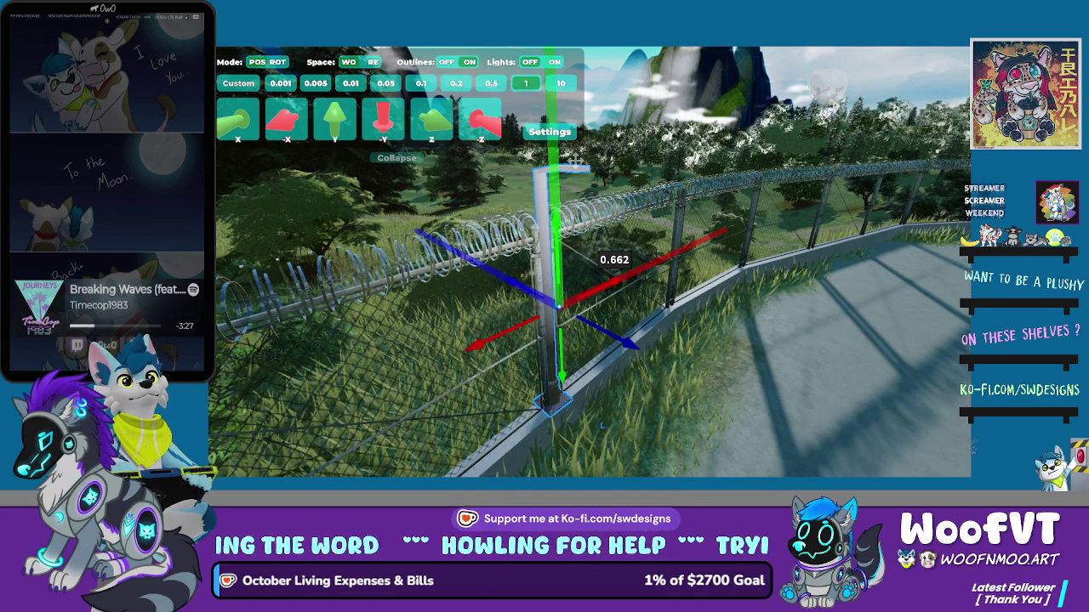
Scale the razor-wire fence post vertically to match the height of the neighbouring fence
mouse_move(564, 426)
mouse_down()
mouse_move(556, 323)
mouse_move(562, 382)
mouse_up()
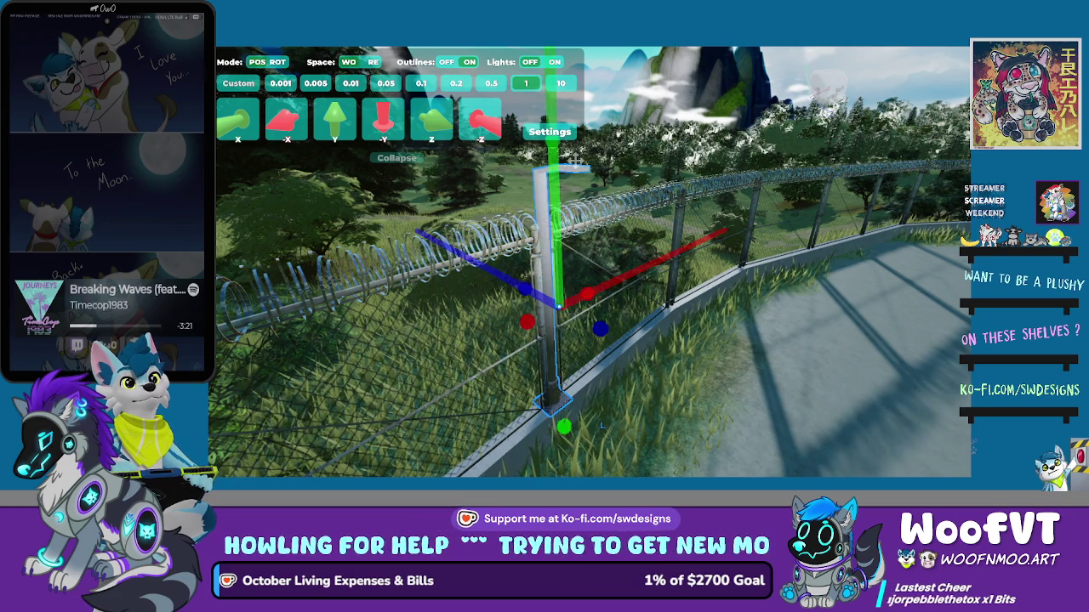
scroll(575, 160, up, 5)
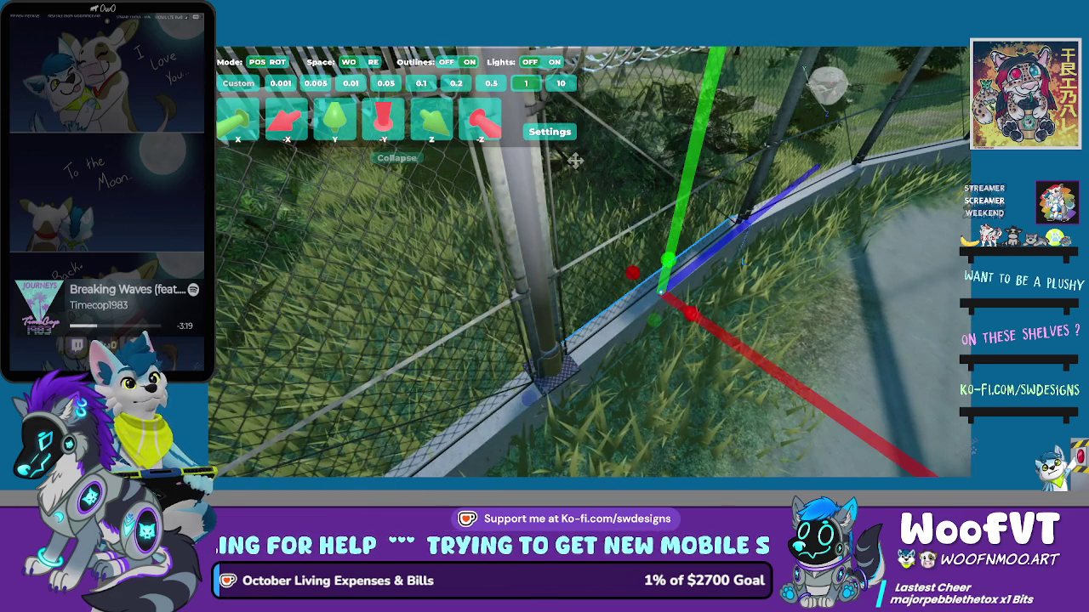
key(r)
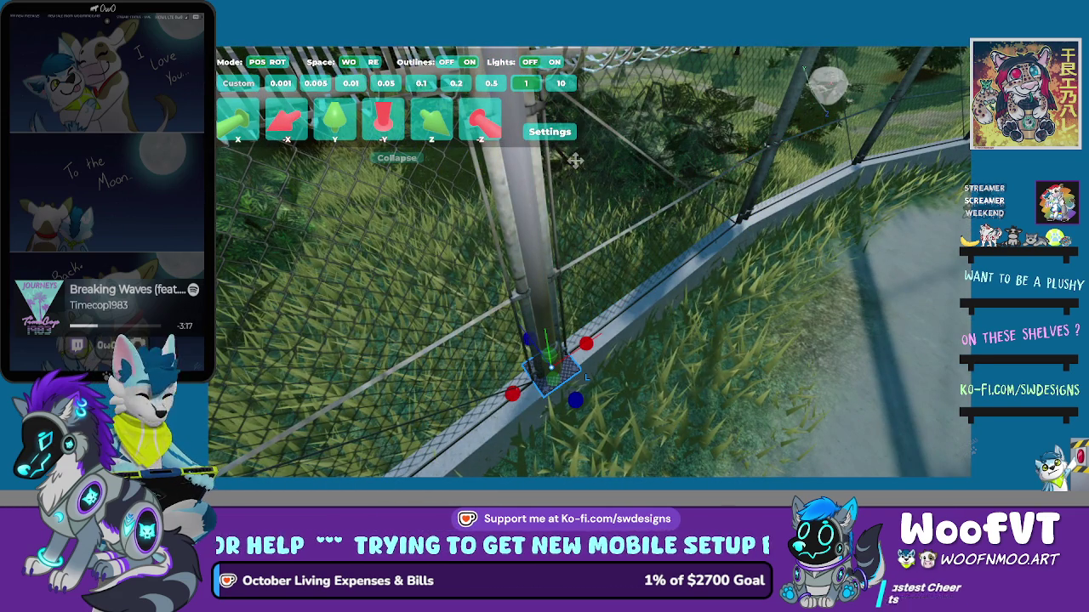
scroll(575, 161, up, 3)
scroll(575, 161, down, 5)
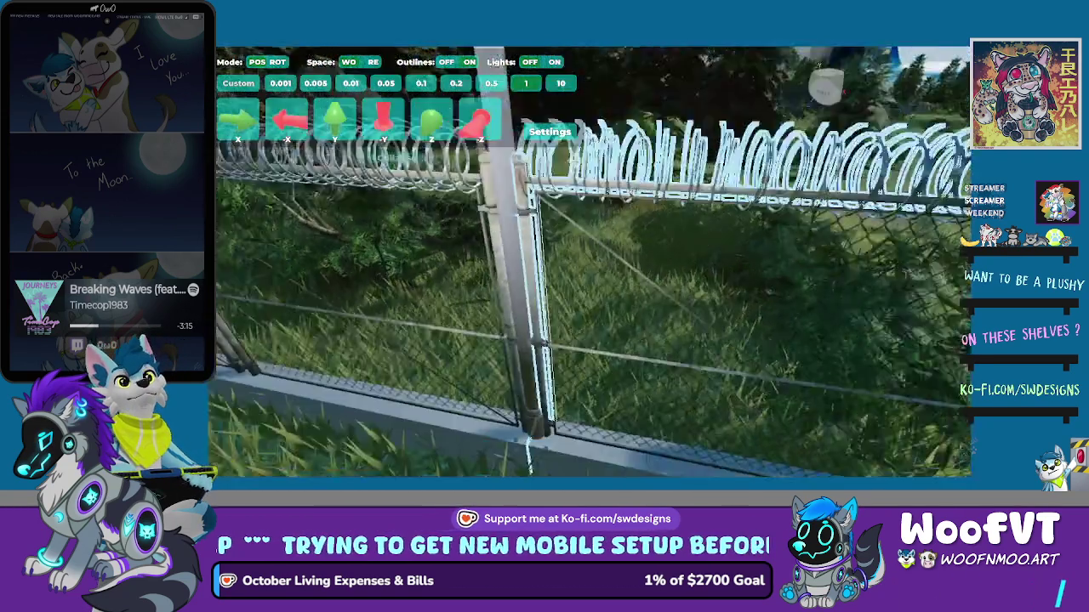
click(575, 160)
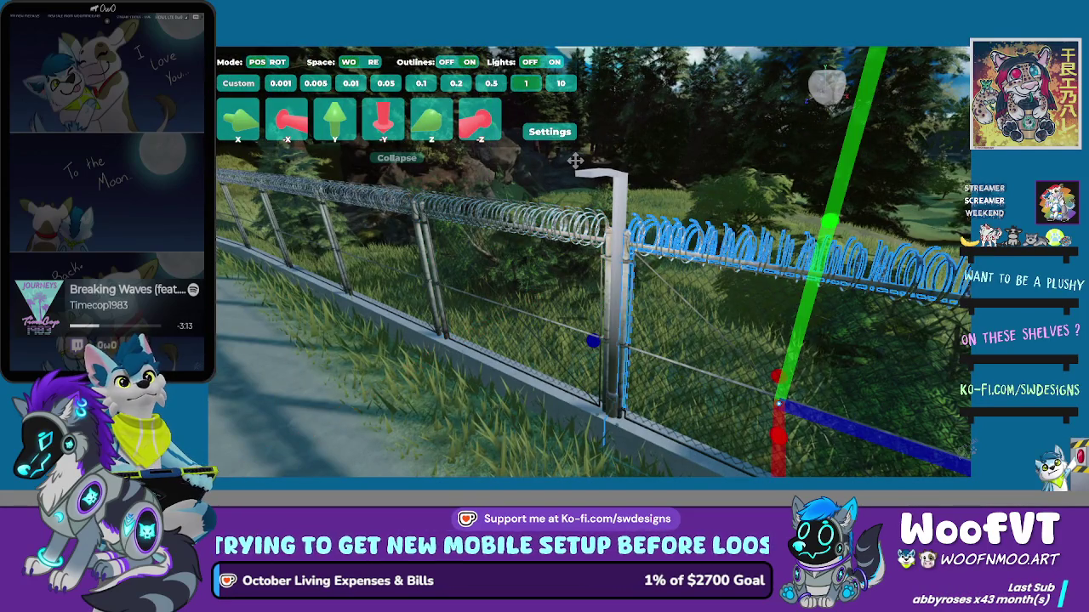
click(575, 161)
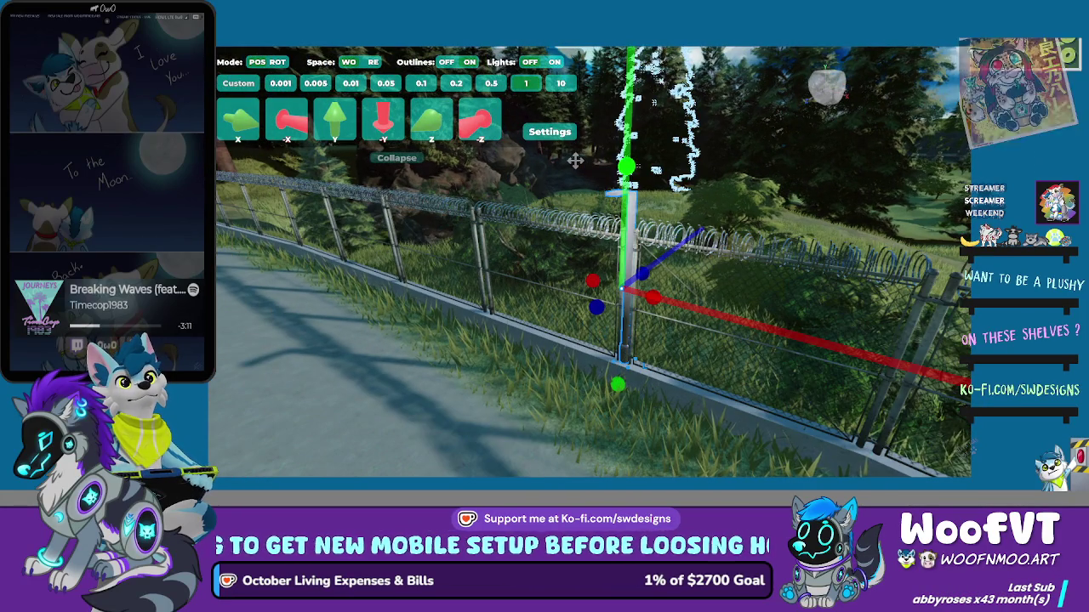
drag(621, 279, 622, 246)
click(575, 161)
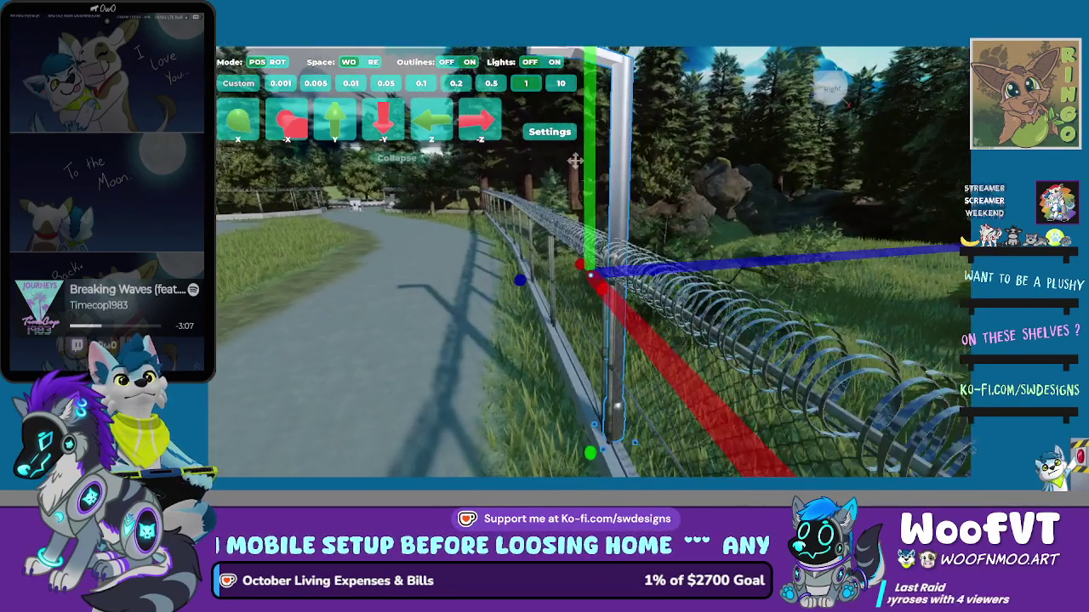
click(575, 161)
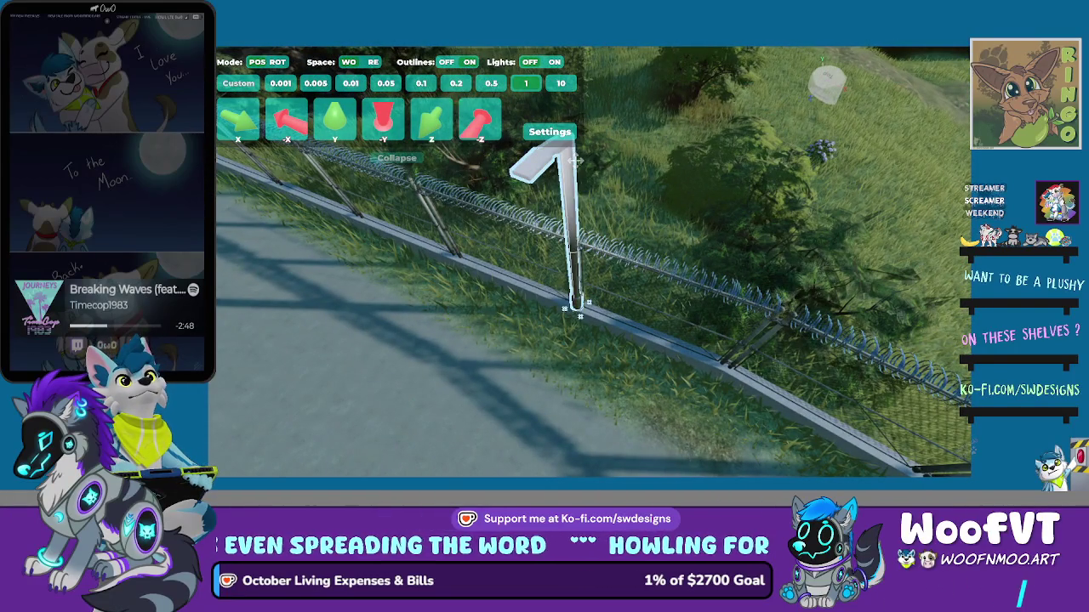
Select the street lamp beside the fence, working through its arm, pole and head
click(575, 160)
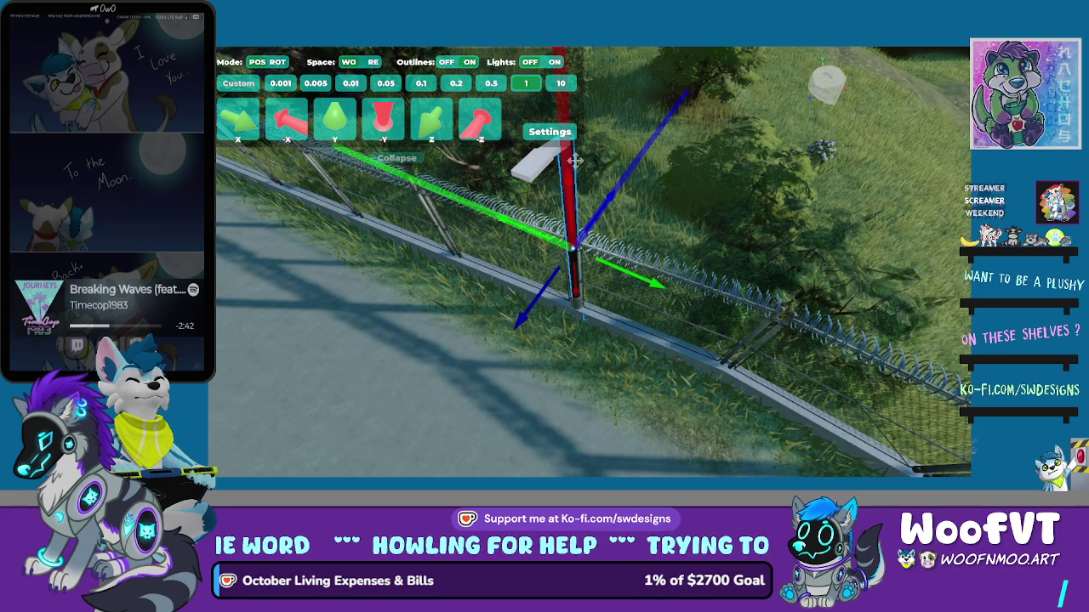
click(791, 255)
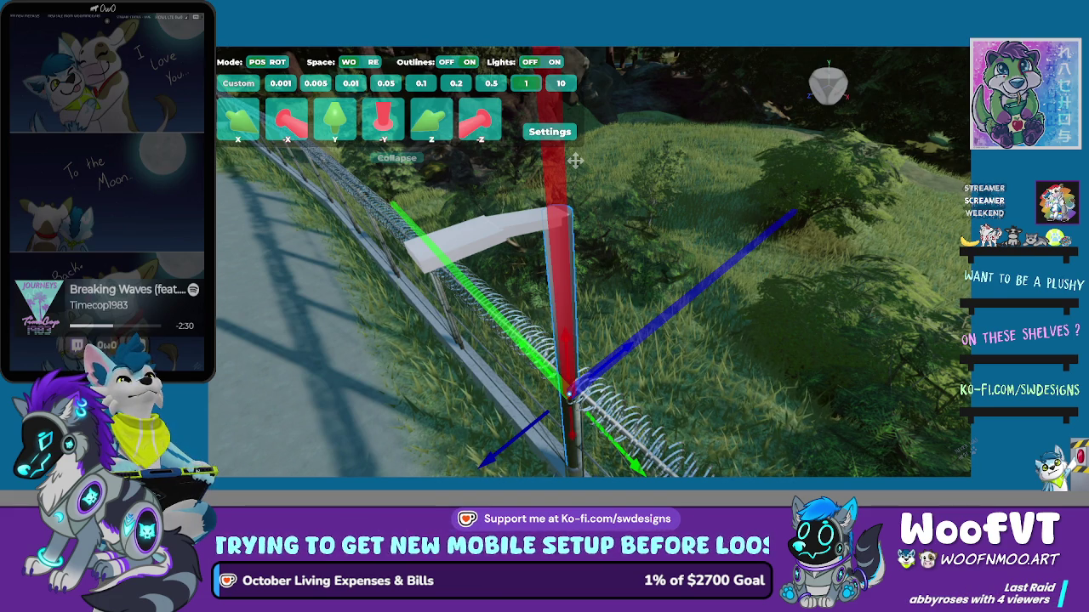
click(575, 161)
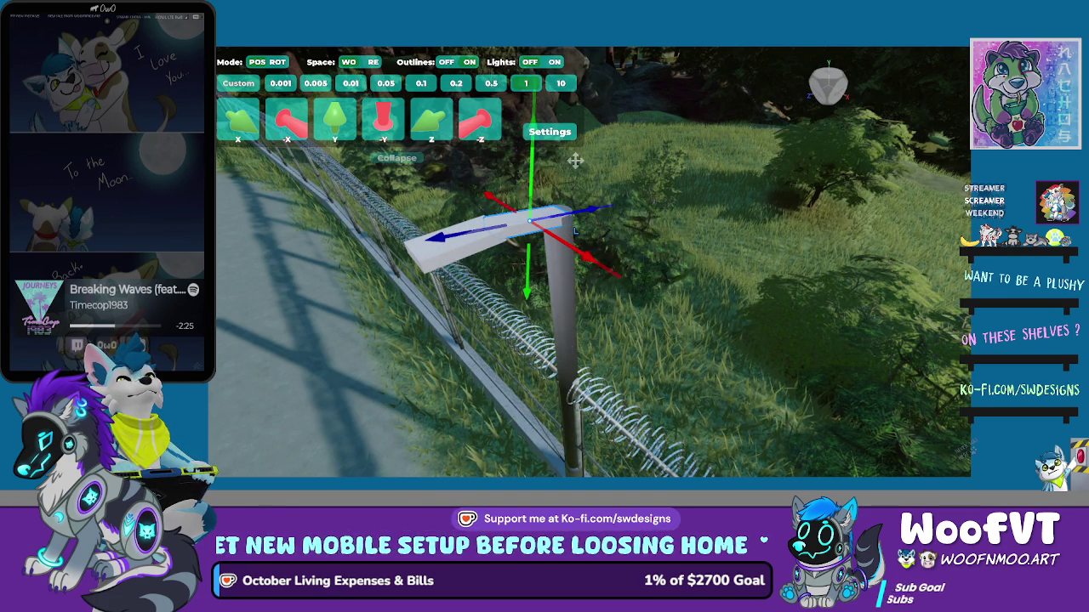
click(575, 161)
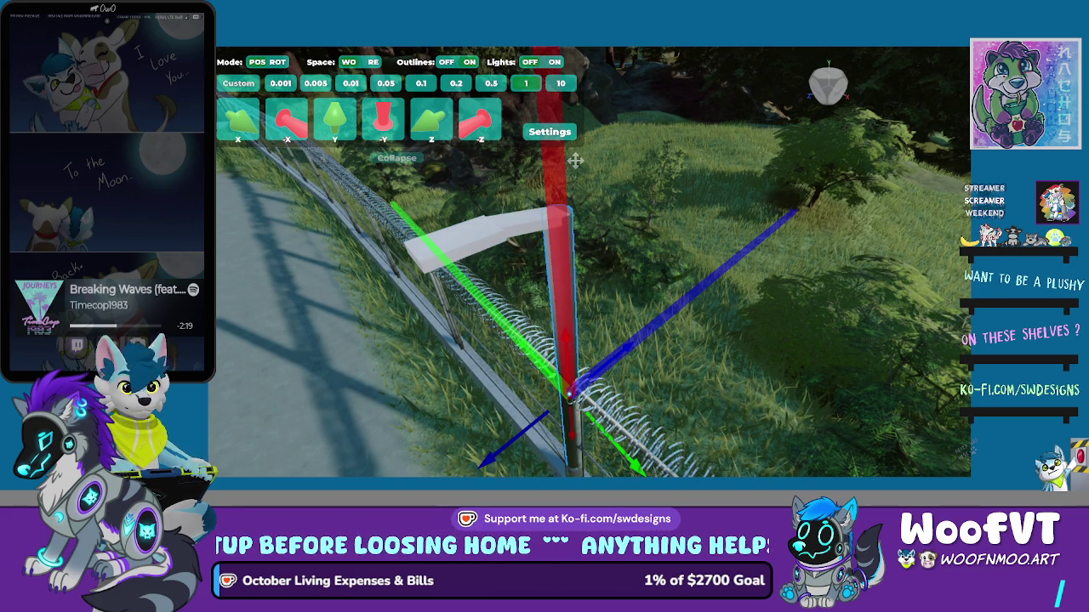
click(575, 160)
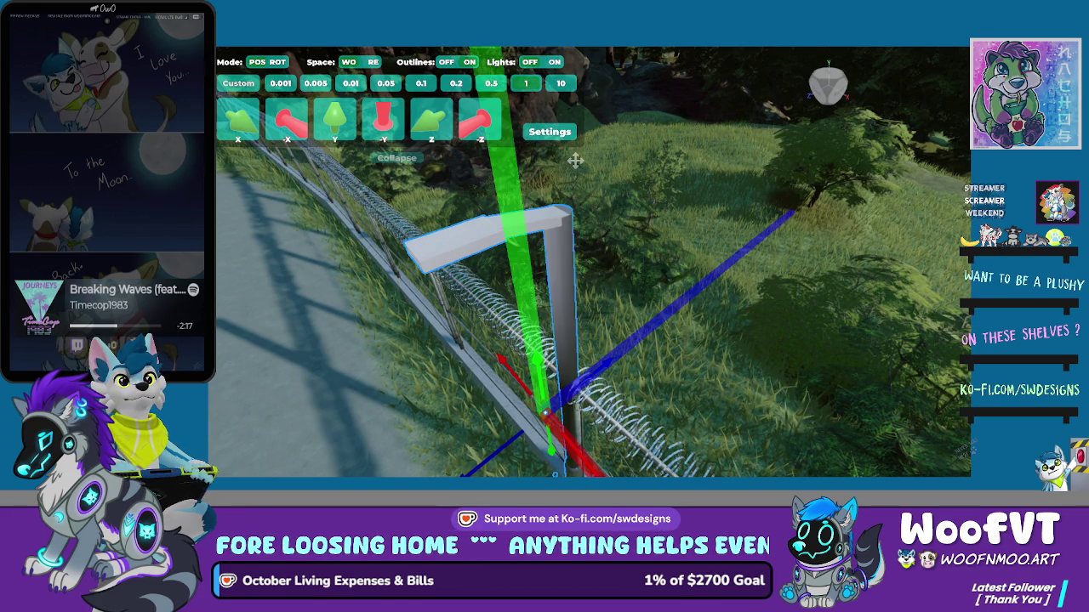
click(575, 161)
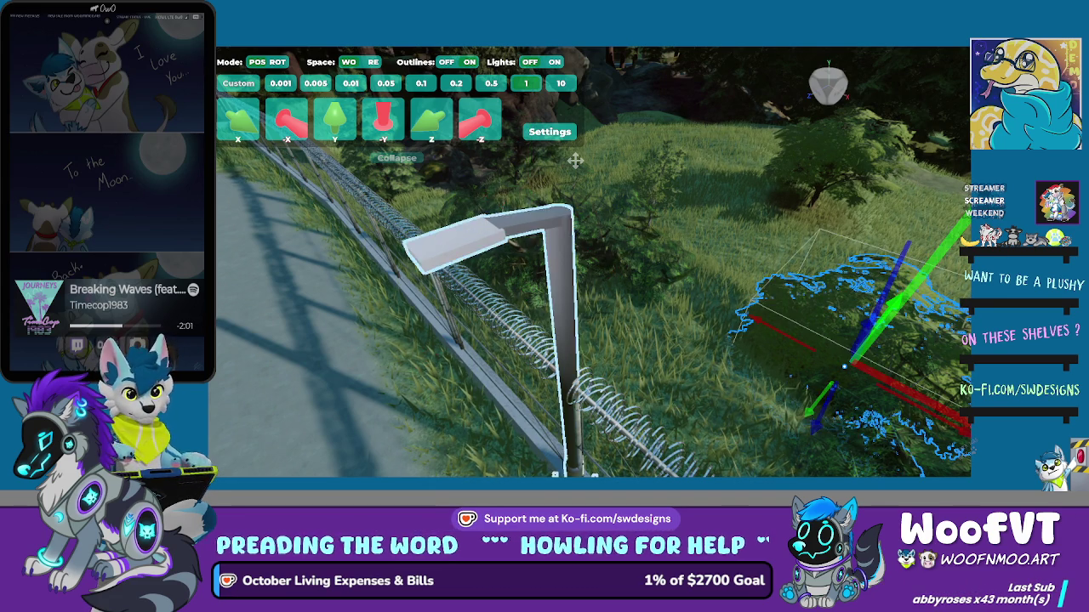
click(575, 160)
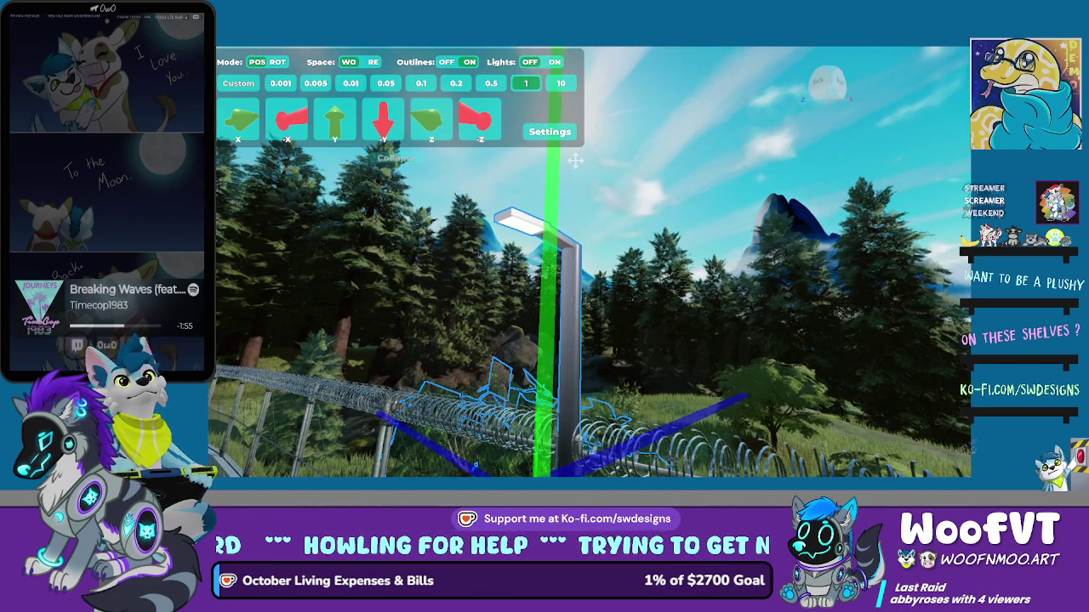
click(575, 160)
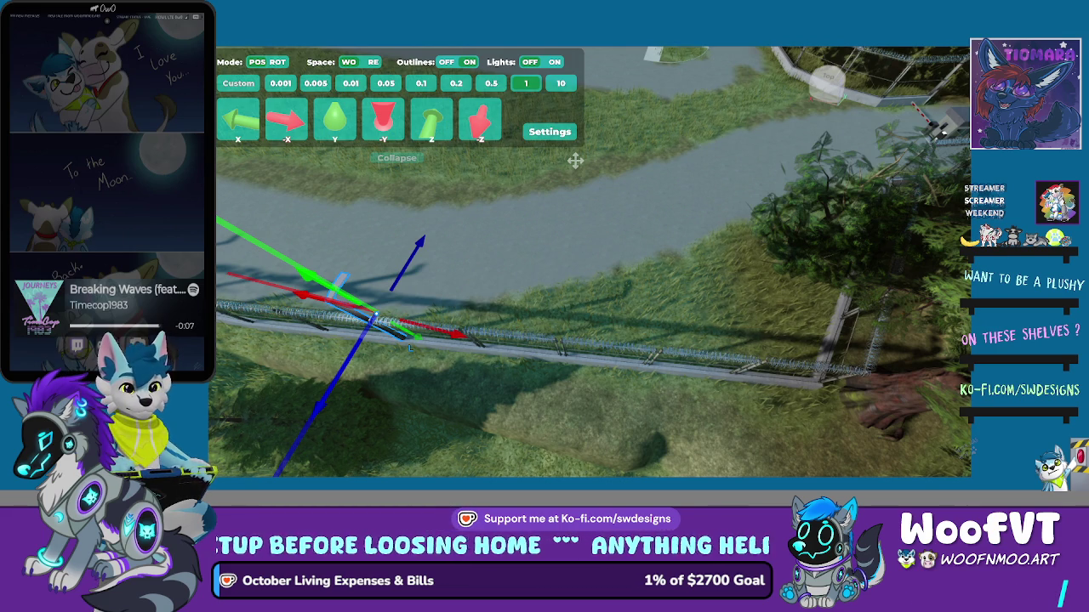
Slide, rotate and re-slide the angled fence piece into line with the razor-wire fence
mouse_move(451, 334)
mouse_down()
mouse_move(564, 329)
mouse_move(790, 384)
mouse_move(719, 370)
mouse_up()
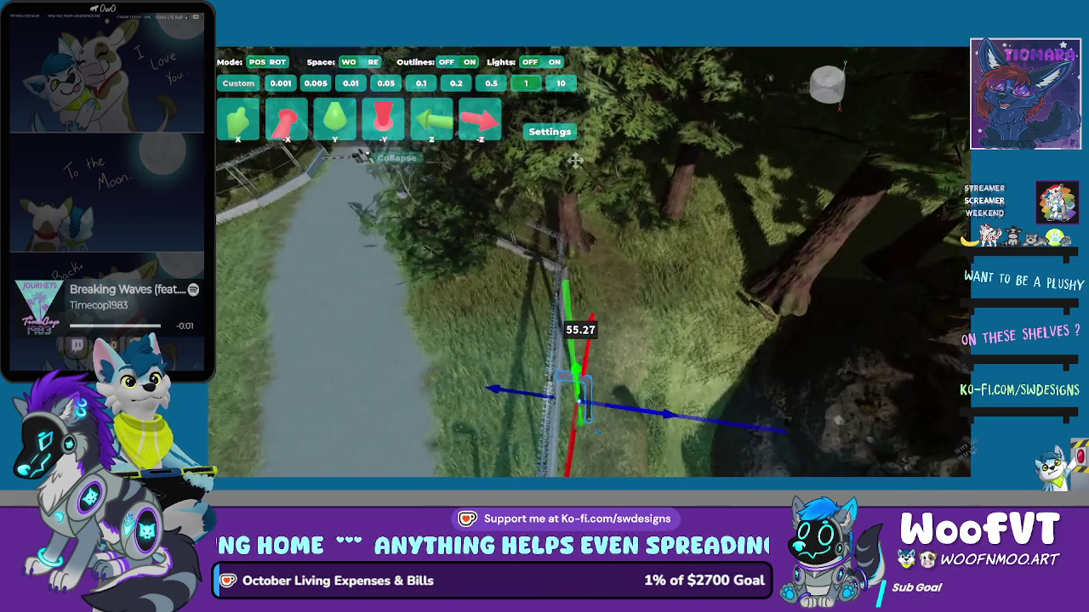
click(575, 160)
drag(574, 160, 574, 159)
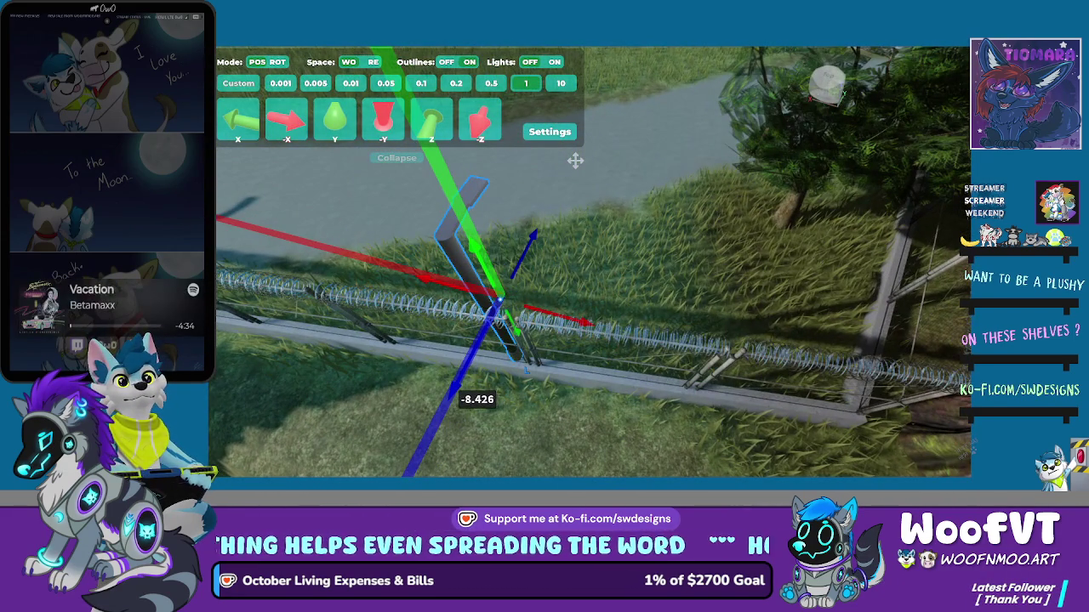
key(r)
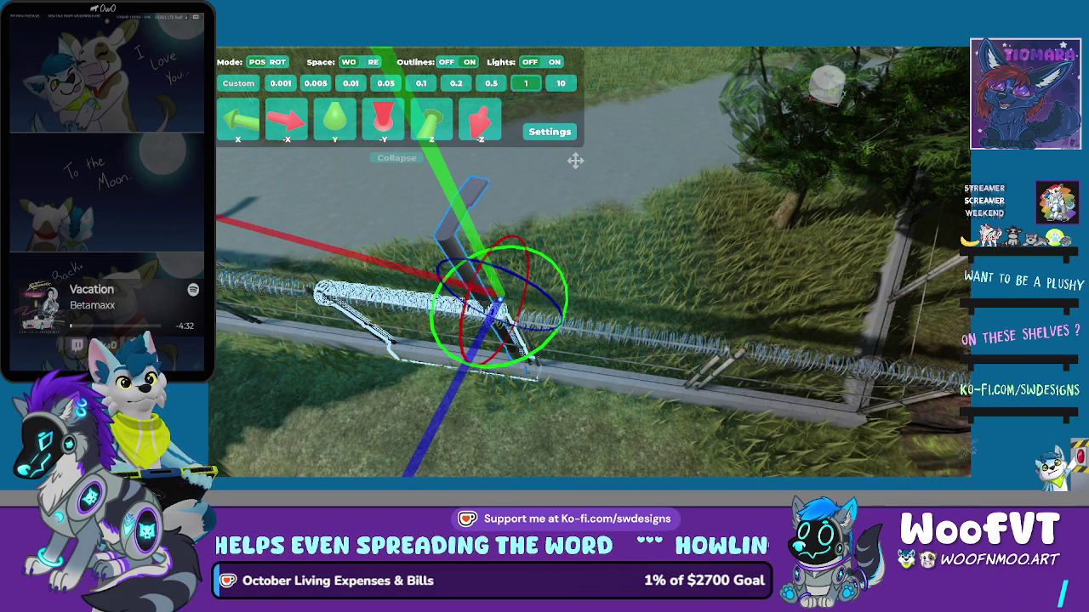
drag(575, 160, 575, 160)
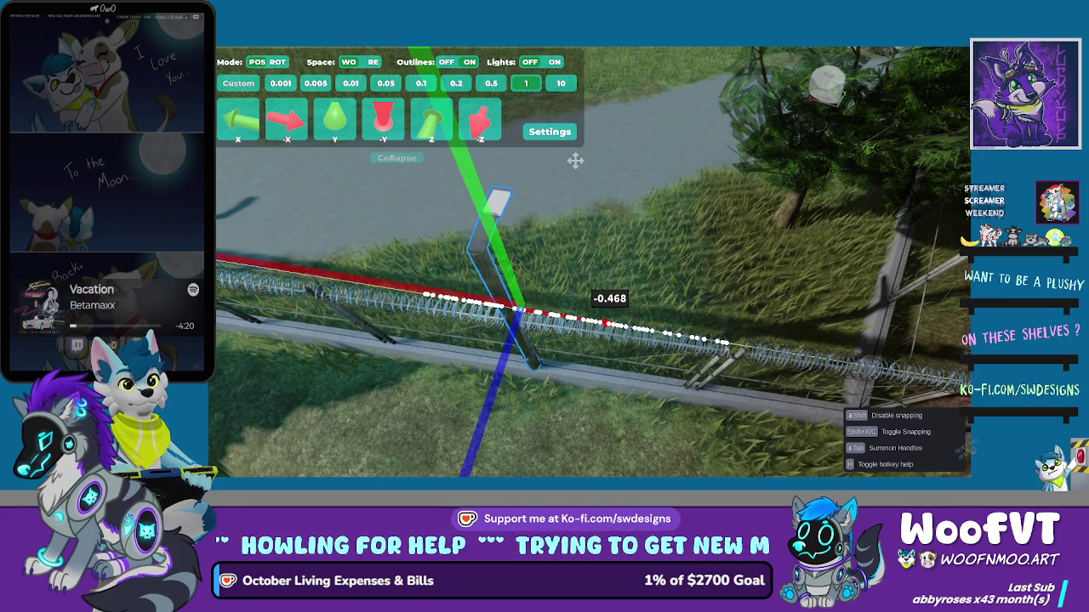
drag(575, 160, 575, 160)
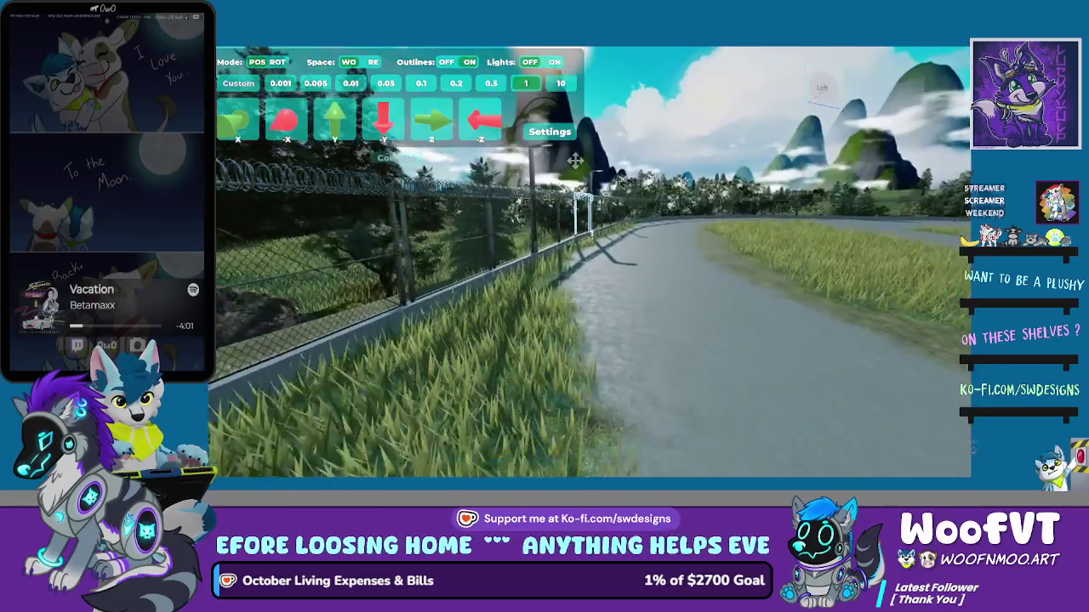
Fly the camera along the fence to carry the held tall post beside the path
key(s)
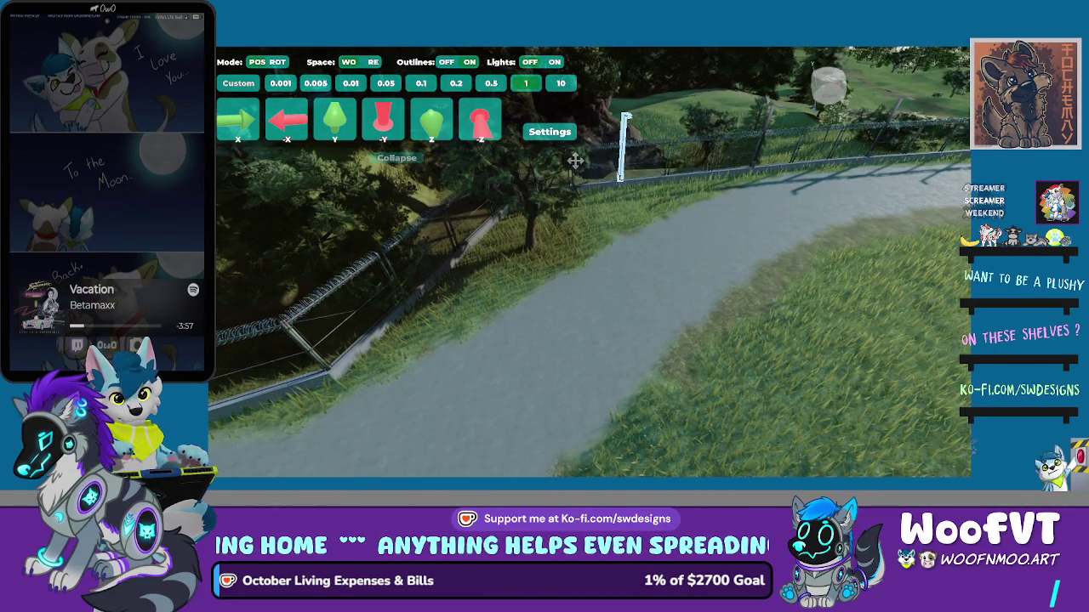
key(a)
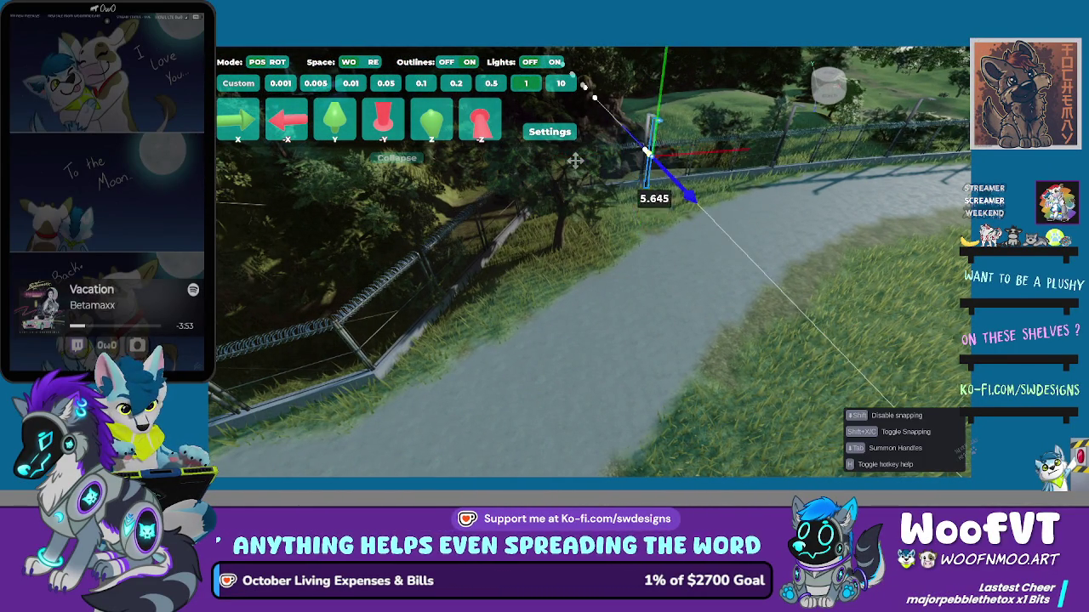
scroll(575, 160, up, 3)
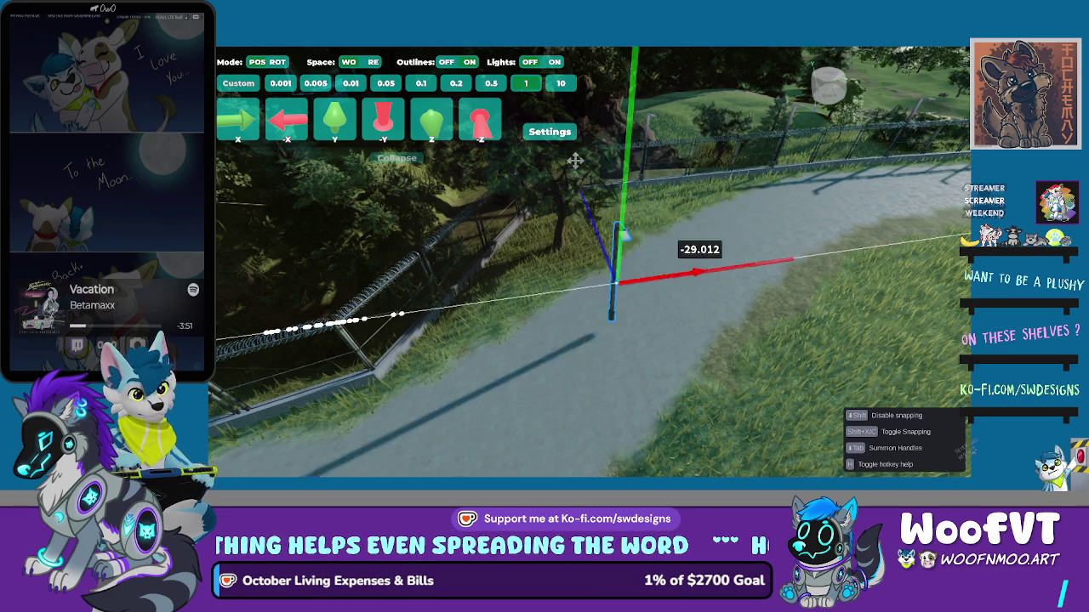
key(w)
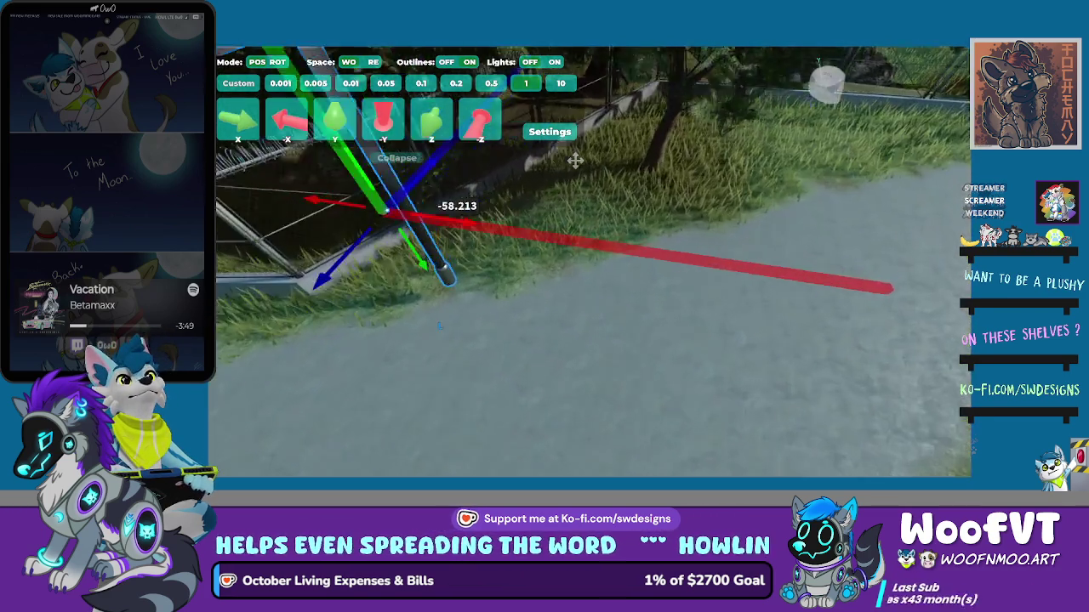
key(w)
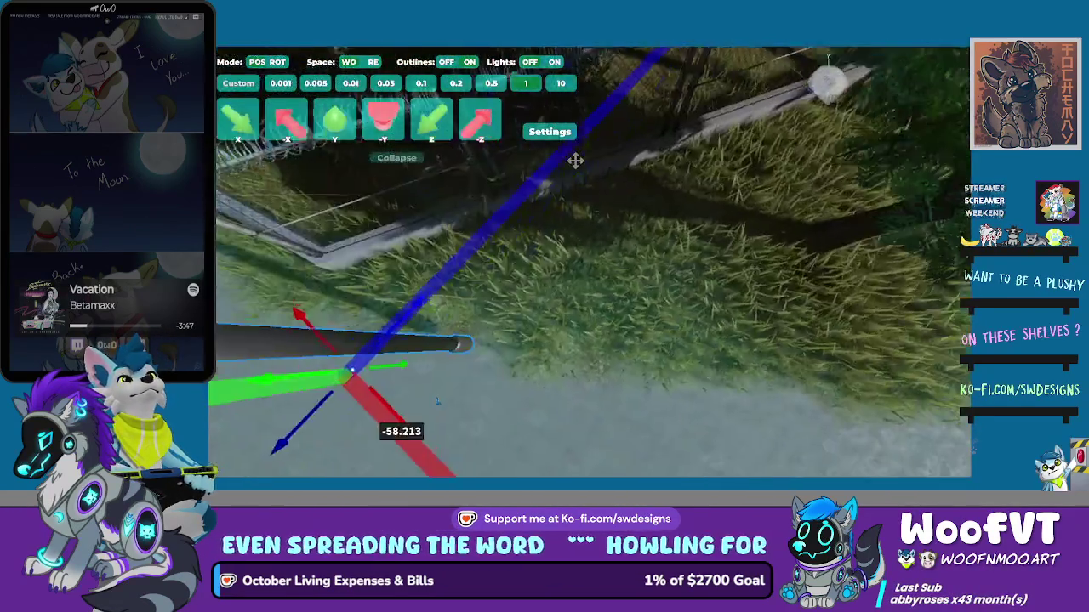
key(w)
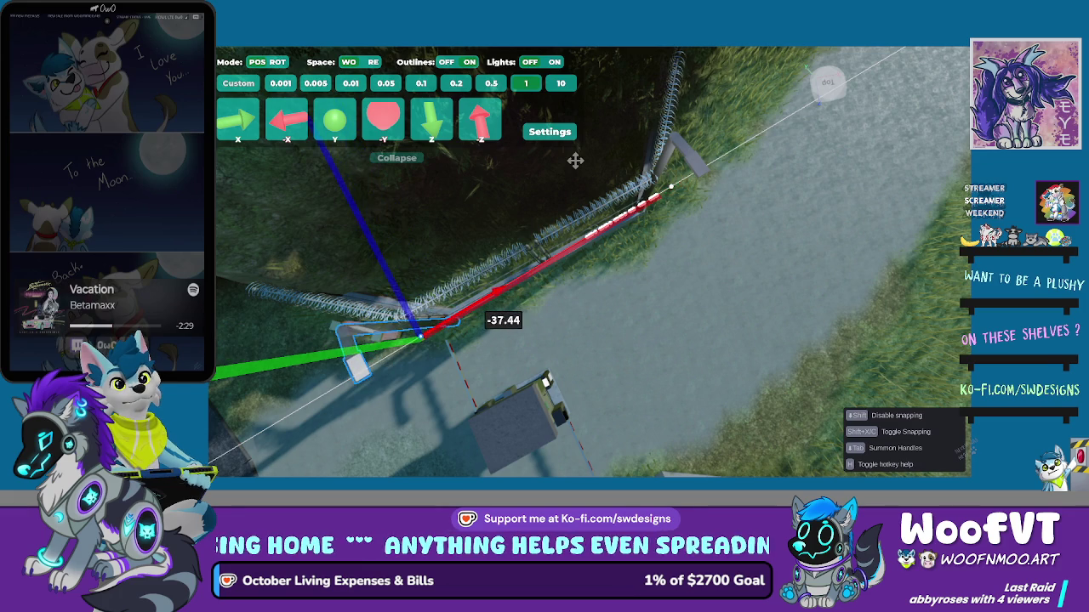
key(a)
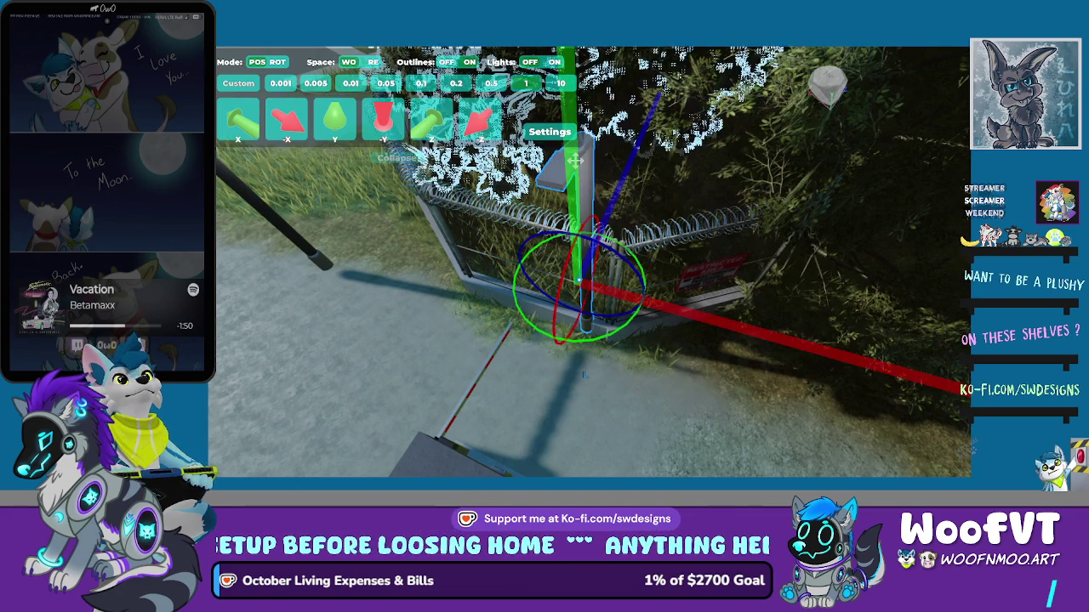
Duplicate the selected fence section with Ctrl+D
key(ctrl+d)
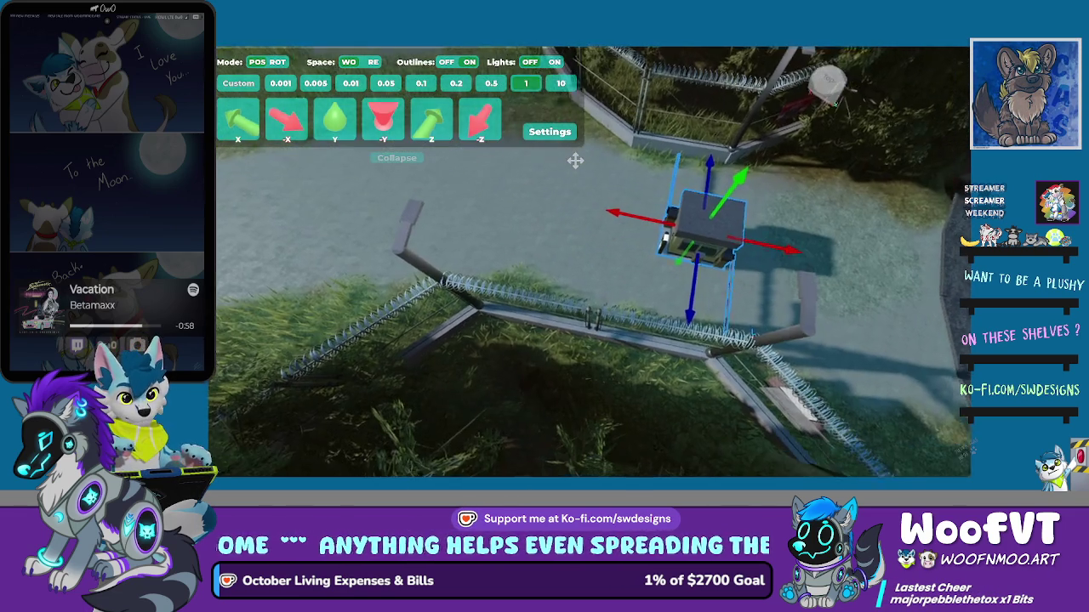
Move the guard booth sideways and centre it on the path between the fences
drag(765, 242, 691, 230)
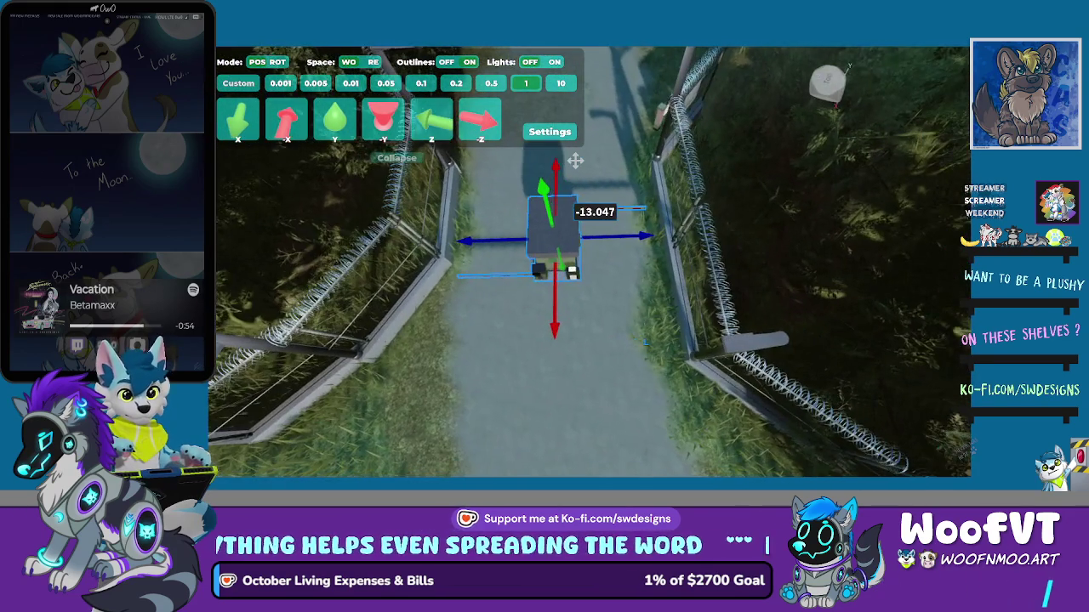
drag(575, 155, 574, 160)
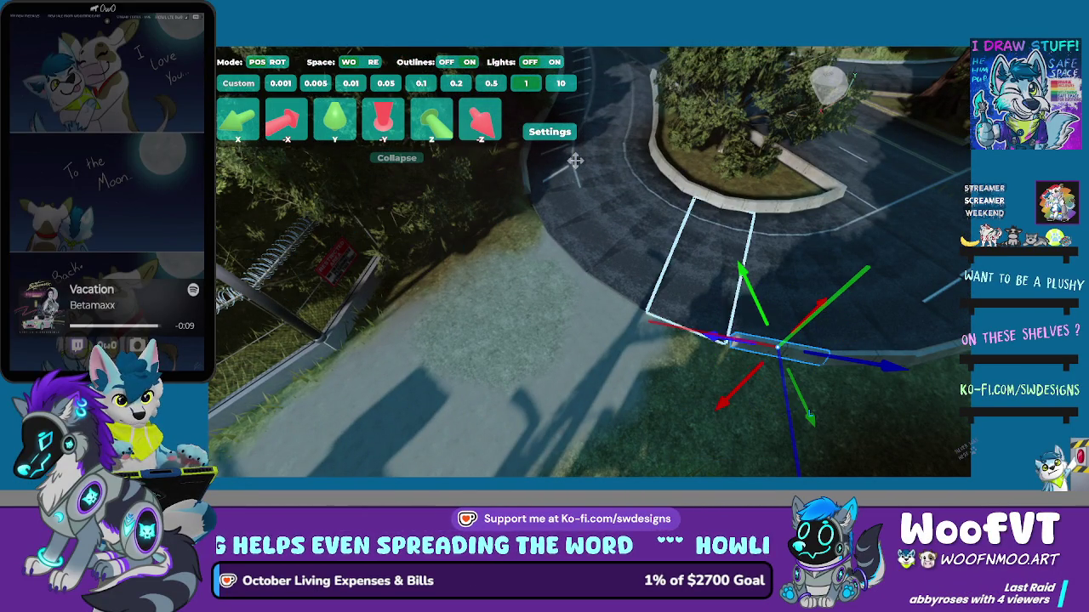
Slide the thin curb piece along its length and adjust its size along X
drag(893, 364, 699, 334)
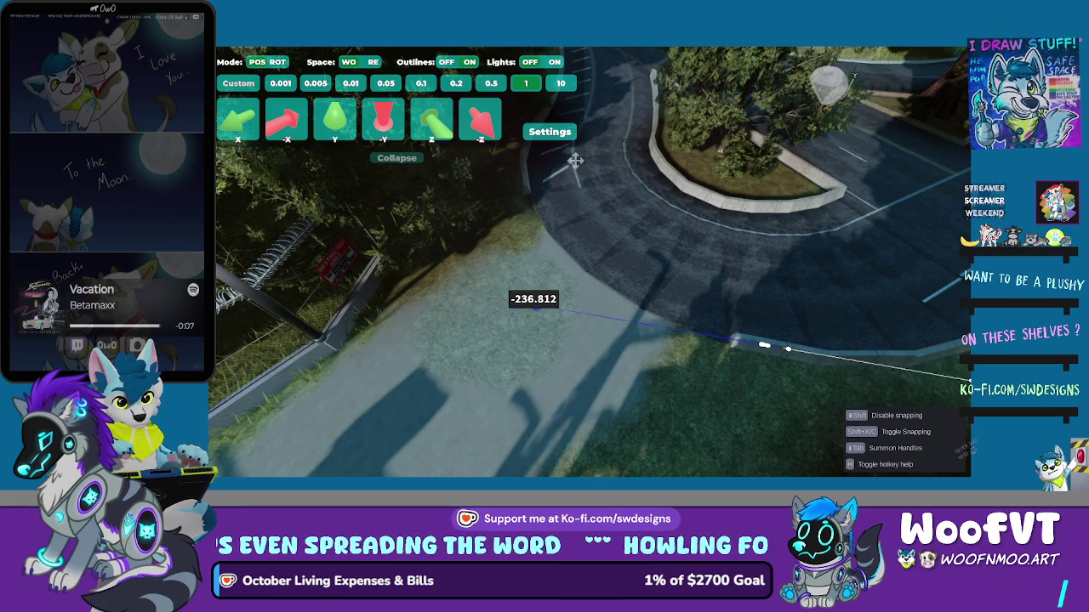
key(w)
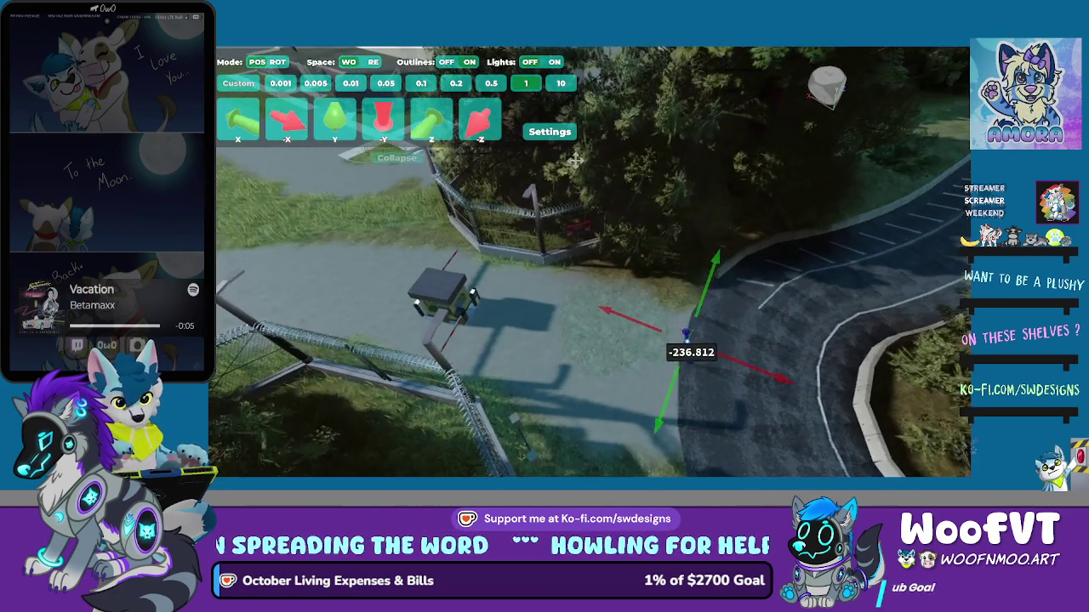
key(w)
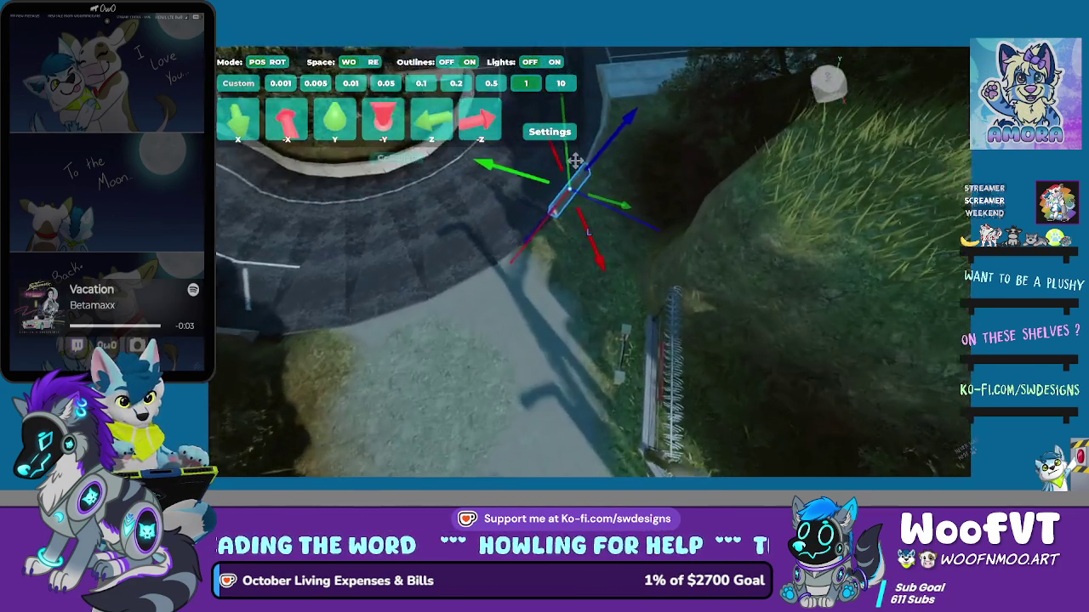
key(s)
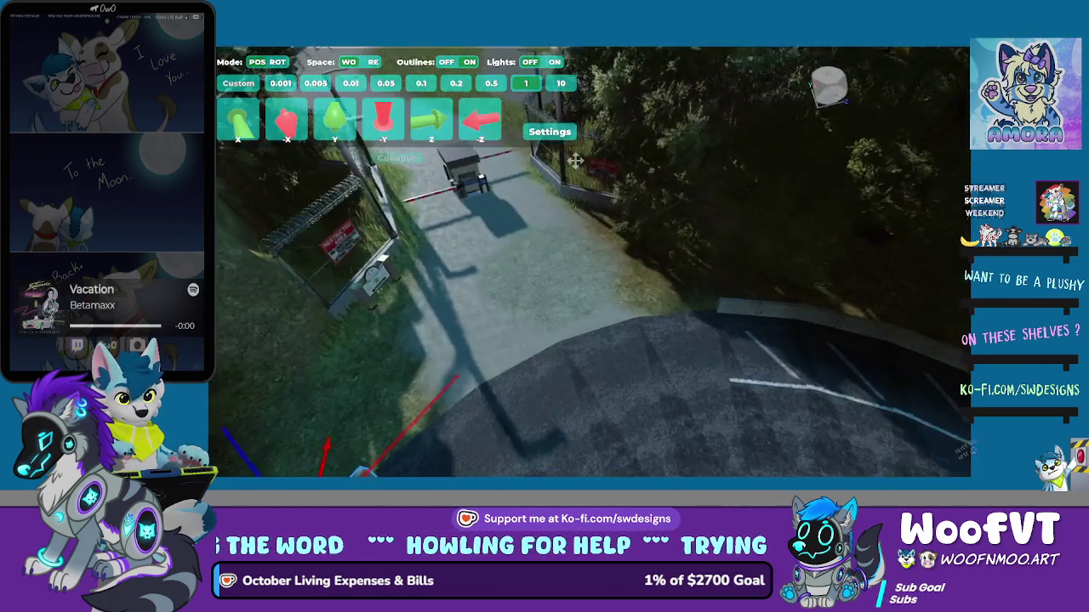
key(s)
key(w)
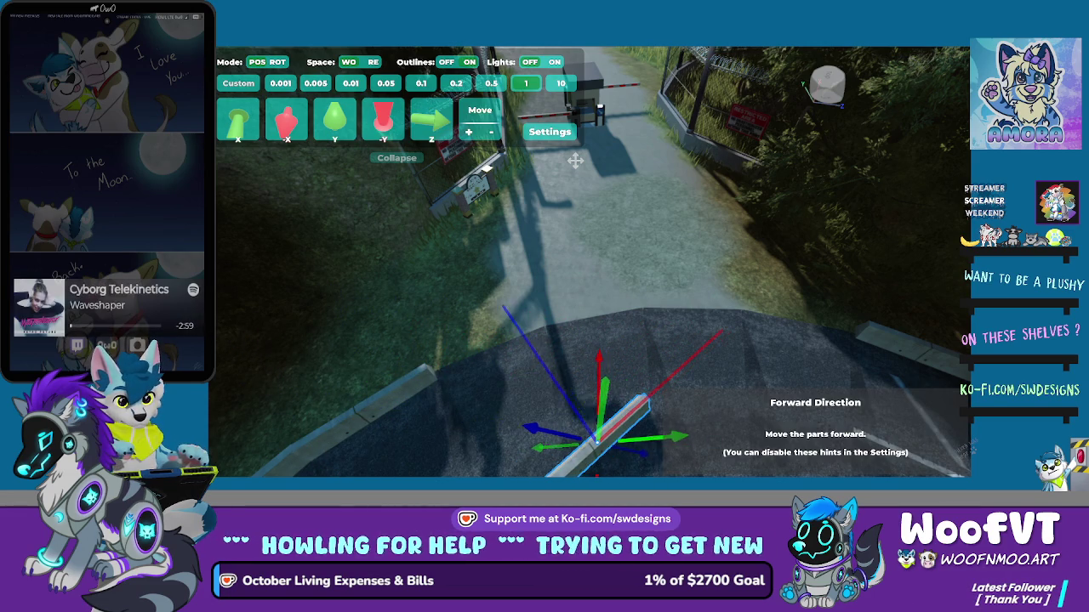
key(s)
key(a)
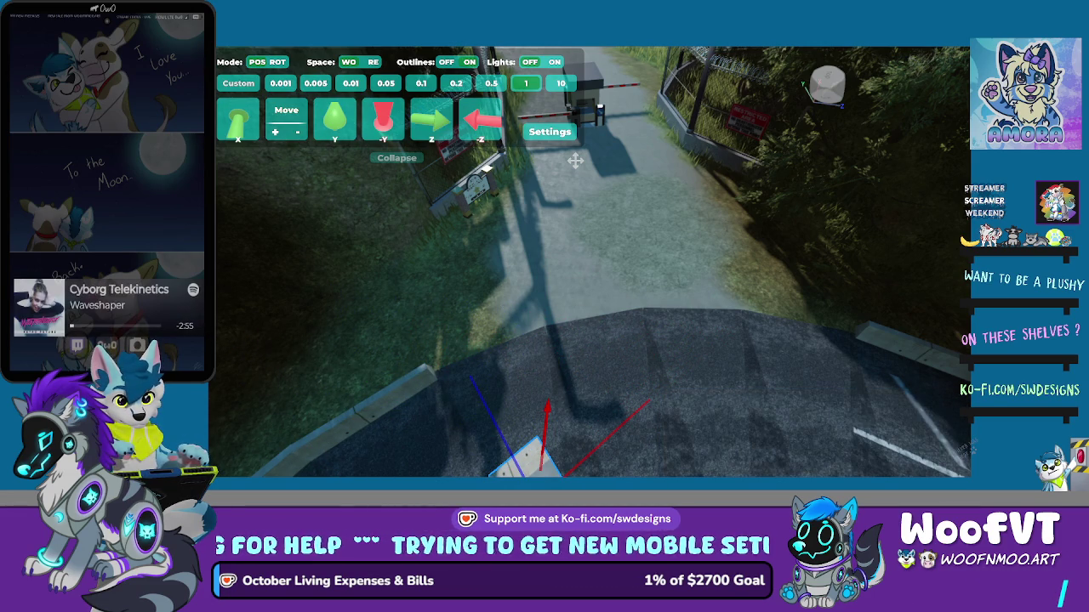
key(Escape)
Slide the curb piece up the path onto the grass verge beside the gate barrier
key(a)
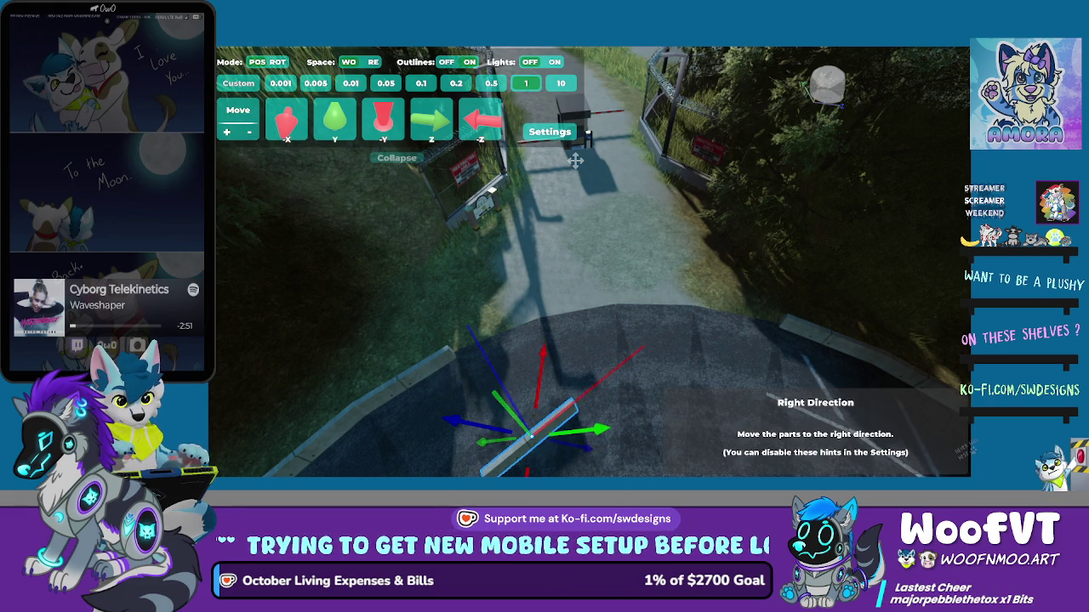
key(d)
key(d)
key(d)
key(d)
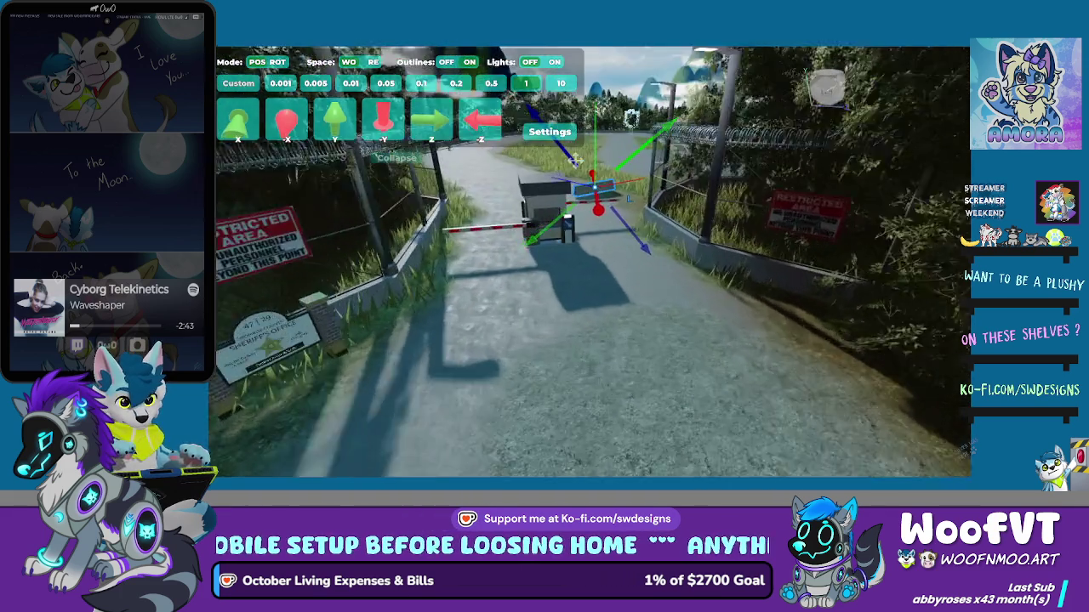
key(w)
key(f)
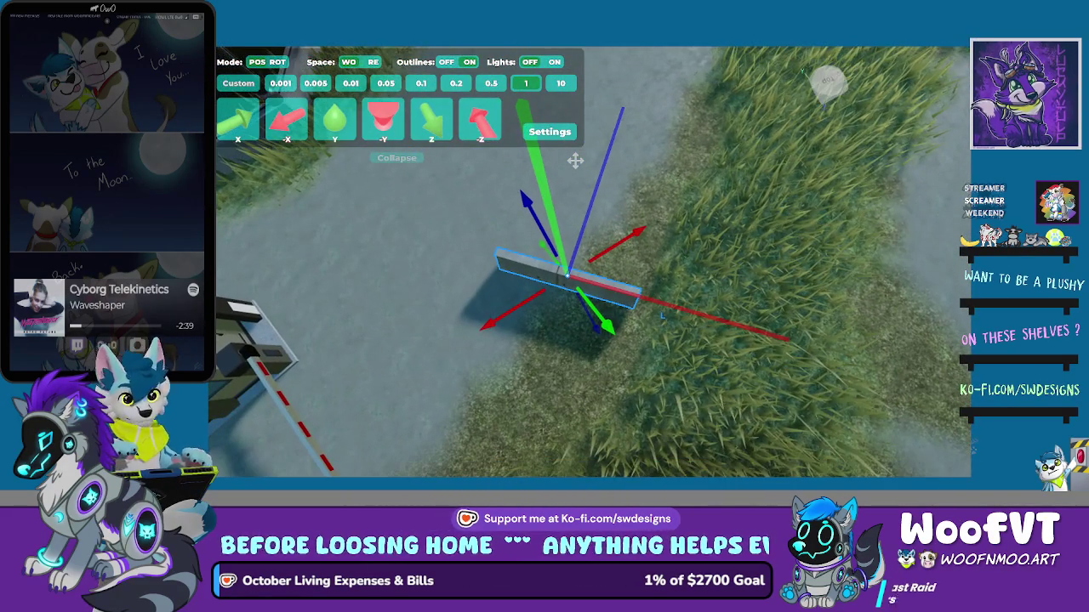
Enlarge the concrete block along its Z and Y sizes to make it longer and taller
mouse_move(479, 119)
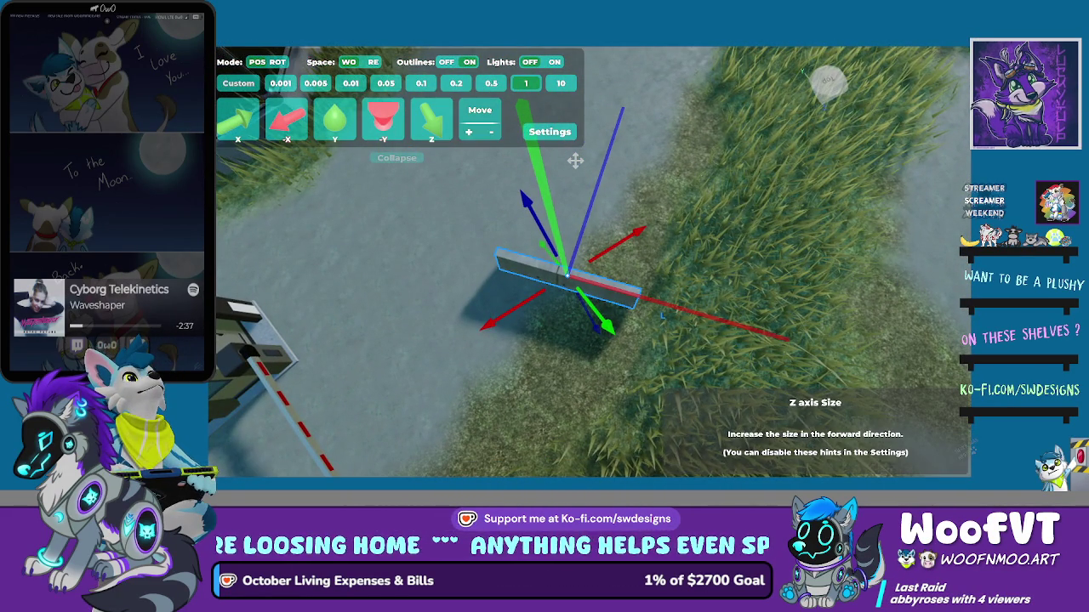
key(Up)
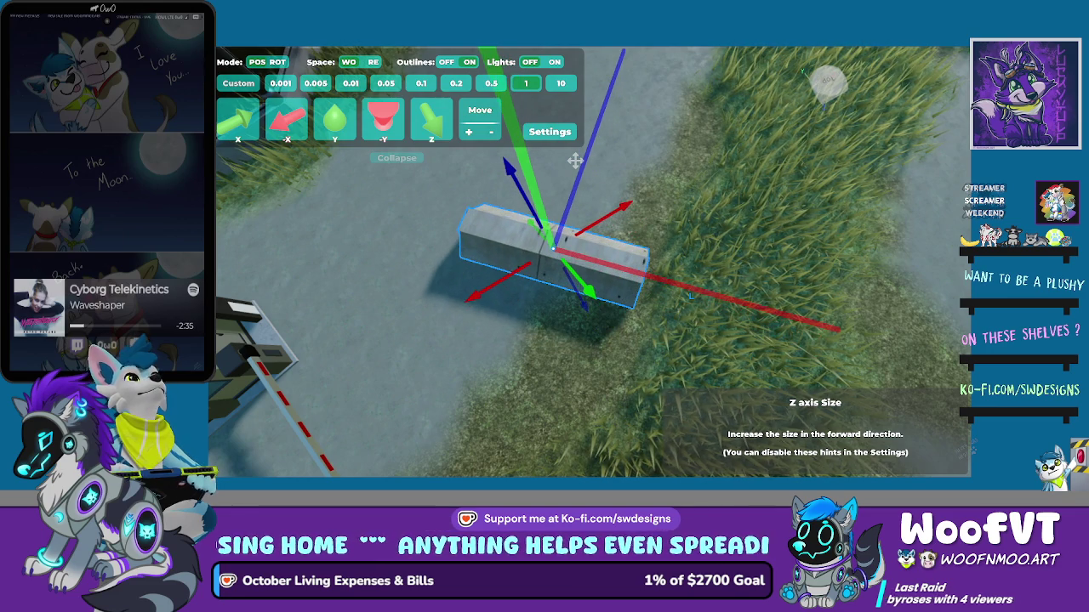
key(a)
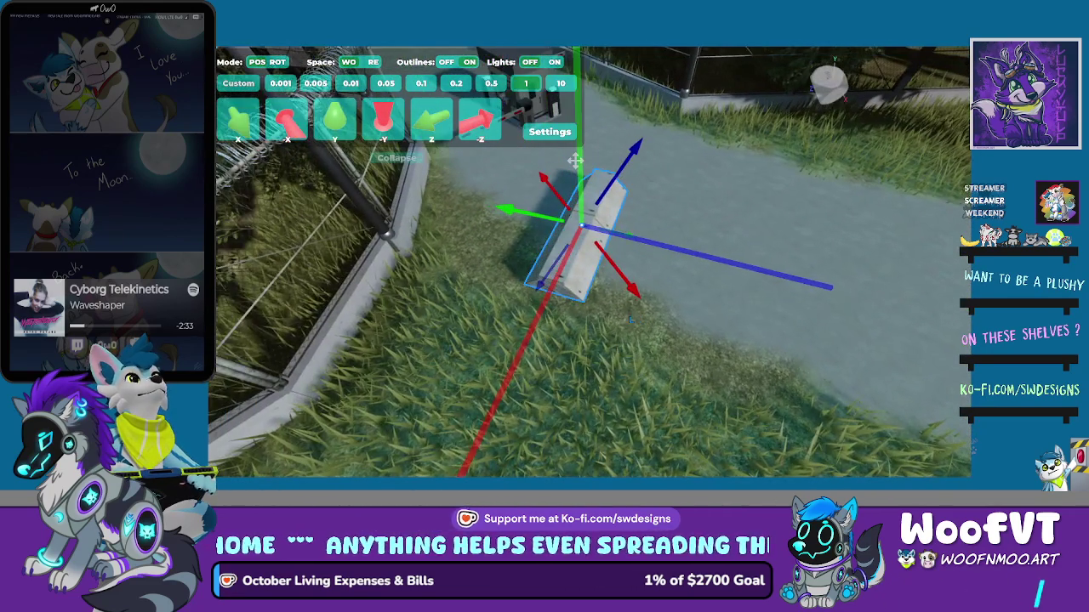
mouse_move(286, 119)
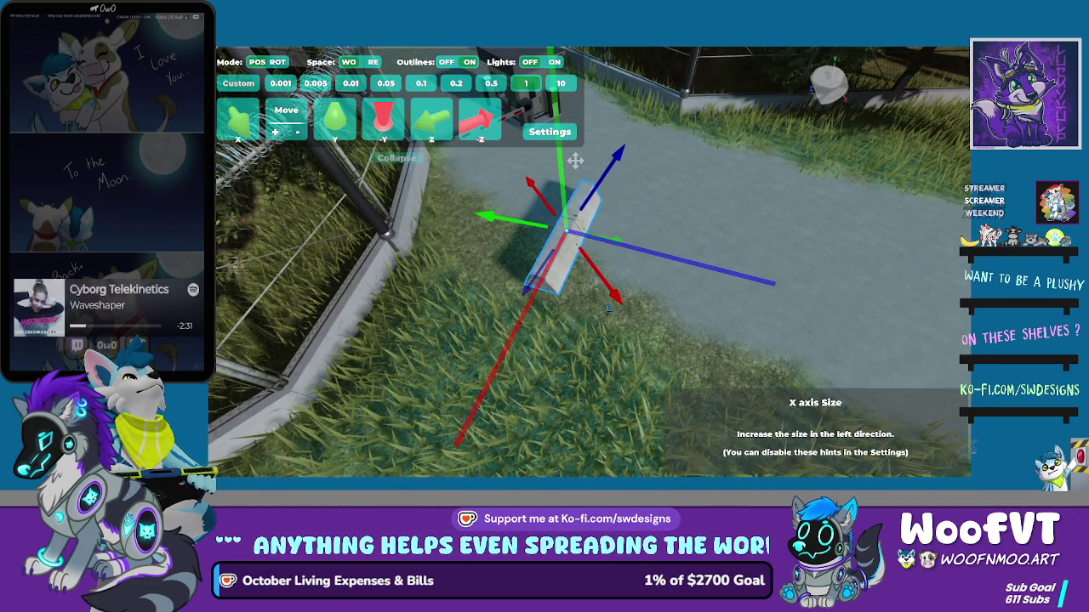
key(Left)
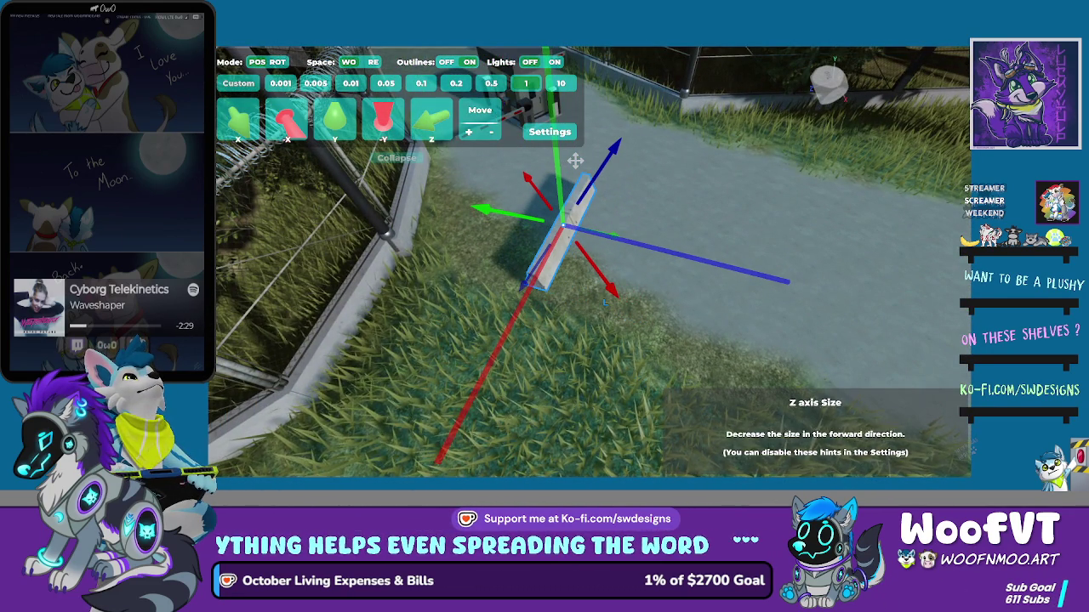
key(Up)
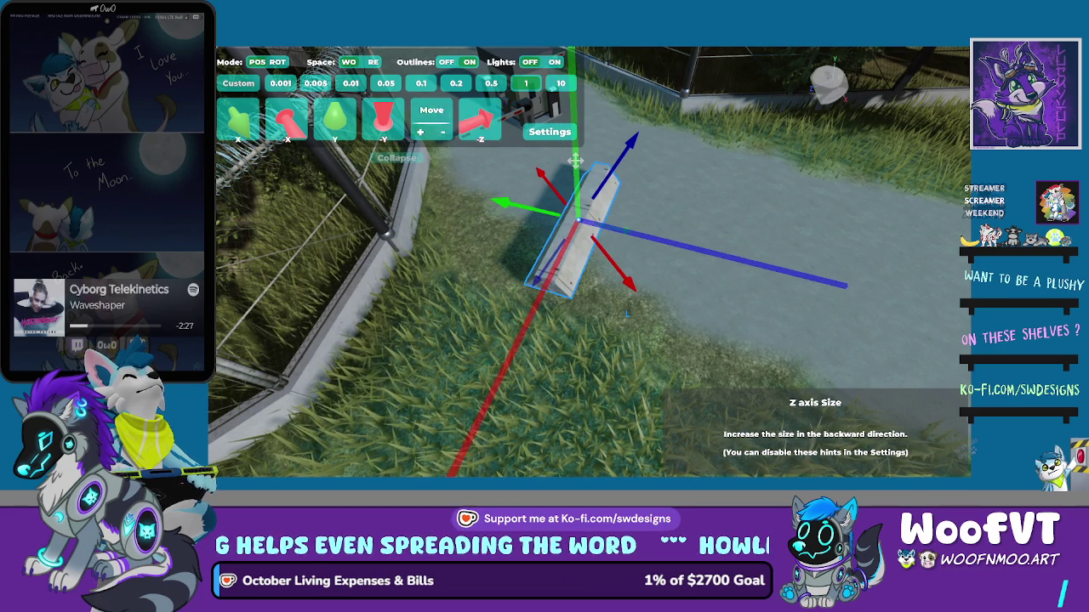
key(Up)
key(Up)
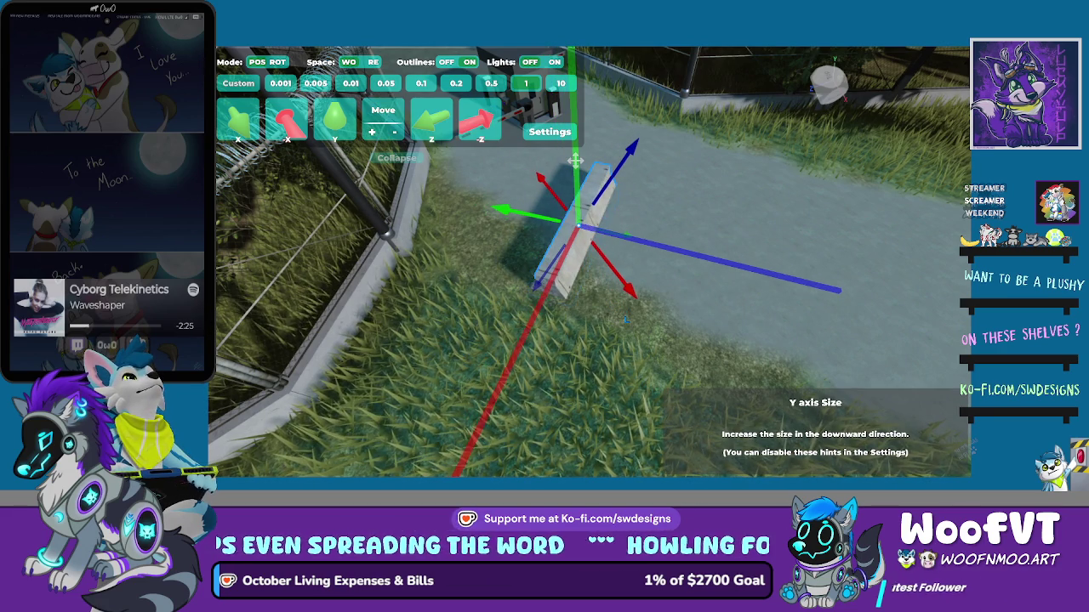
key(Left)
Raise the concrete block upward at the road's edge
key(Up)
key(Down)
key(Up)
key(Left)
key(Up)
key(Up)
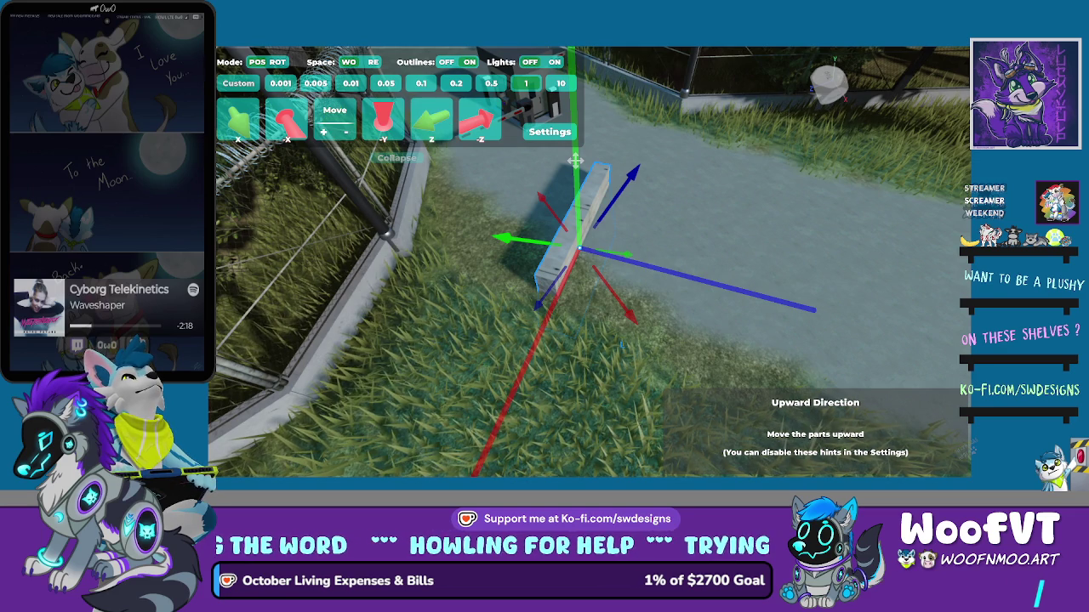
key(Up)
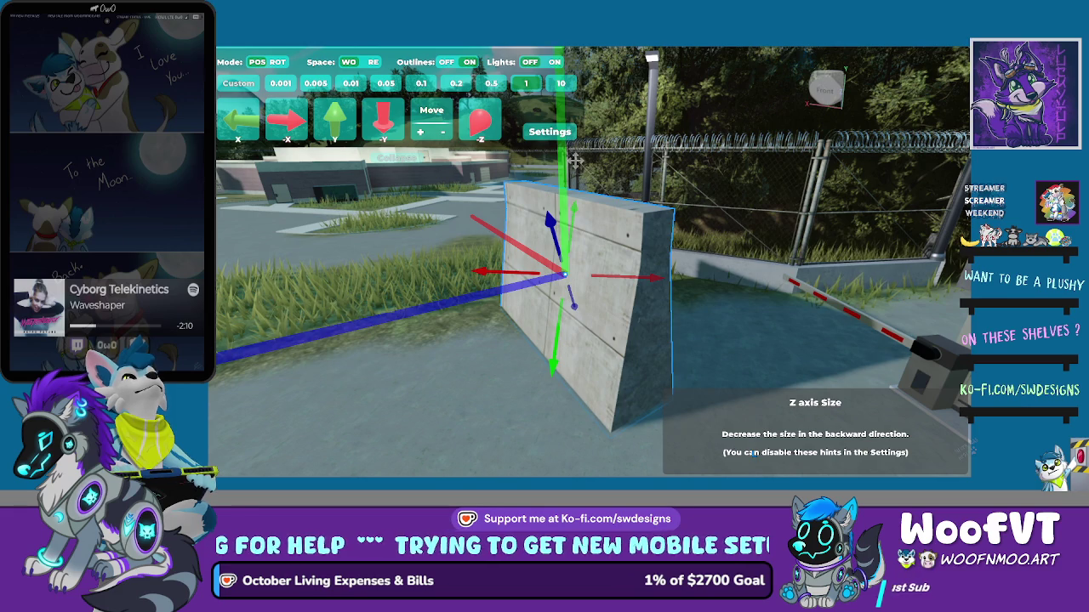
Shrink the concrete wall by the gate booth in Z and Y into a low wall, then set Mode to ROT
scroll(753, 453, down, 2)
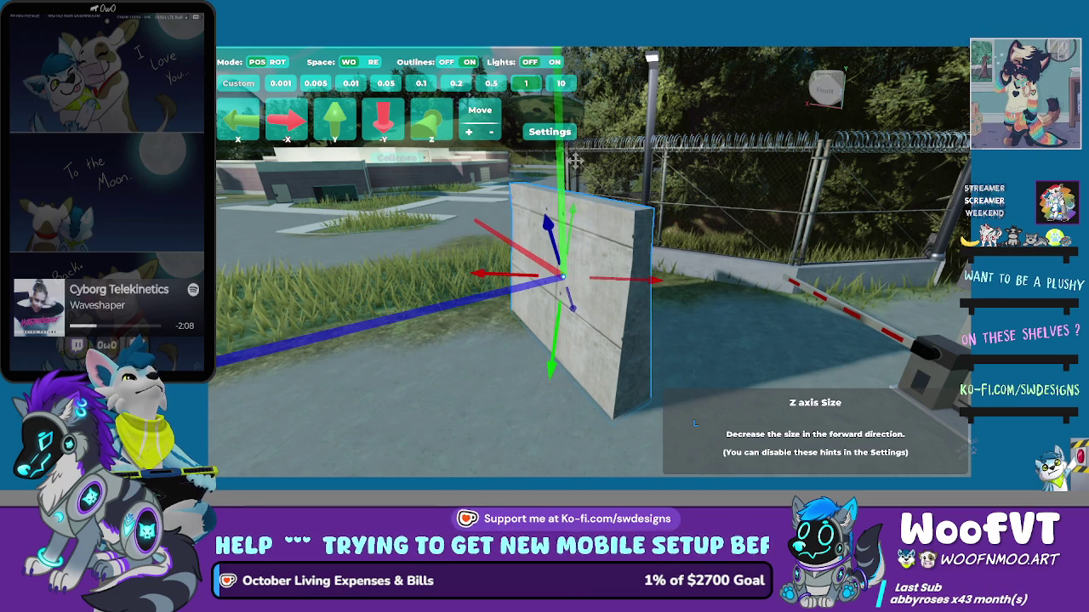
scroll(694, 422, up, 3)
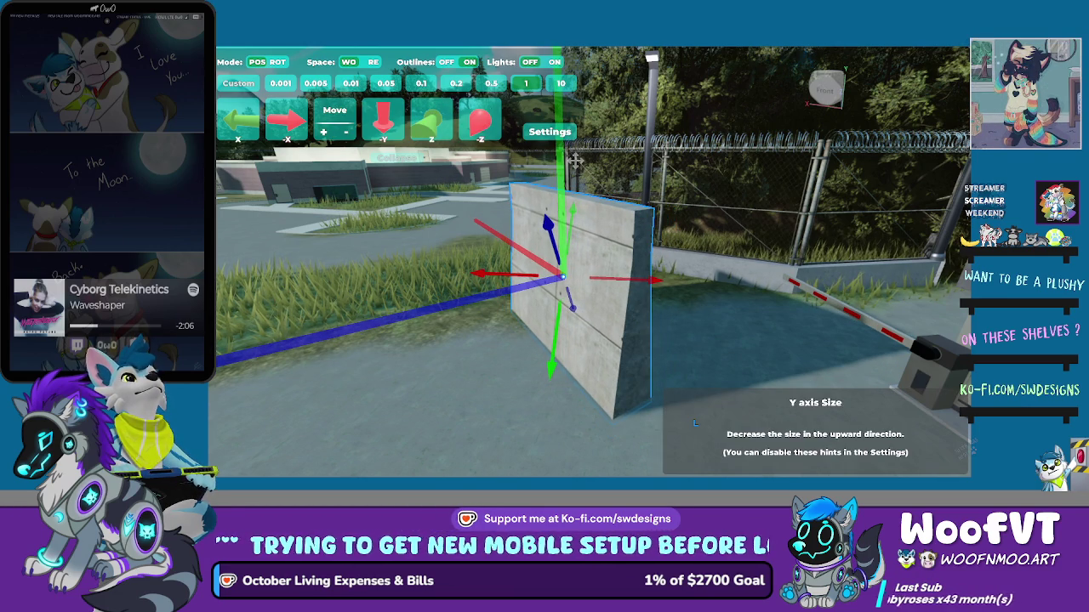
click(689, 424)
key(d)
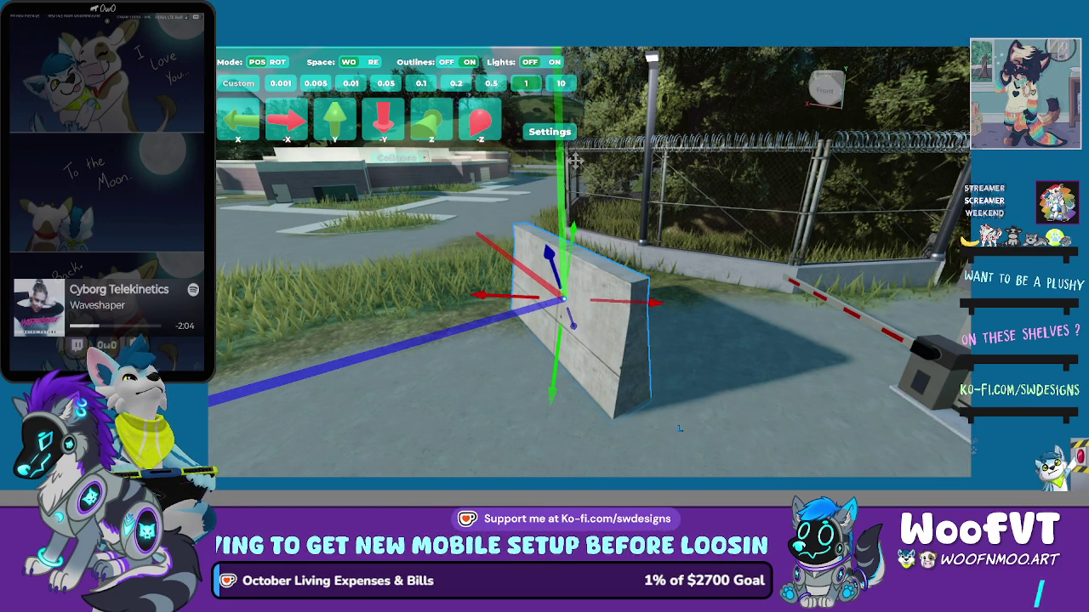
key(d)
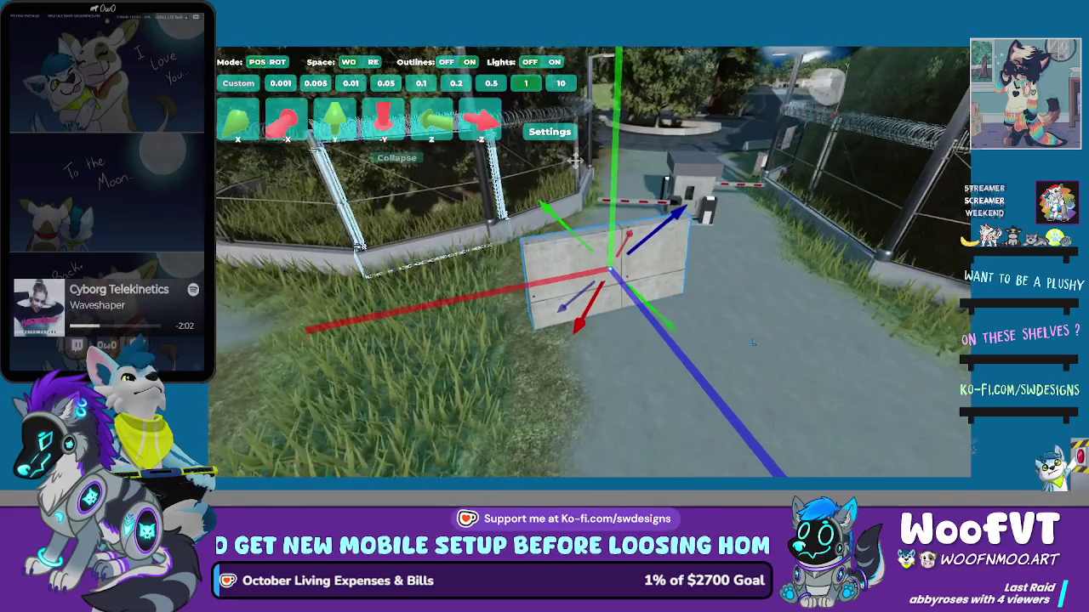
key(d)
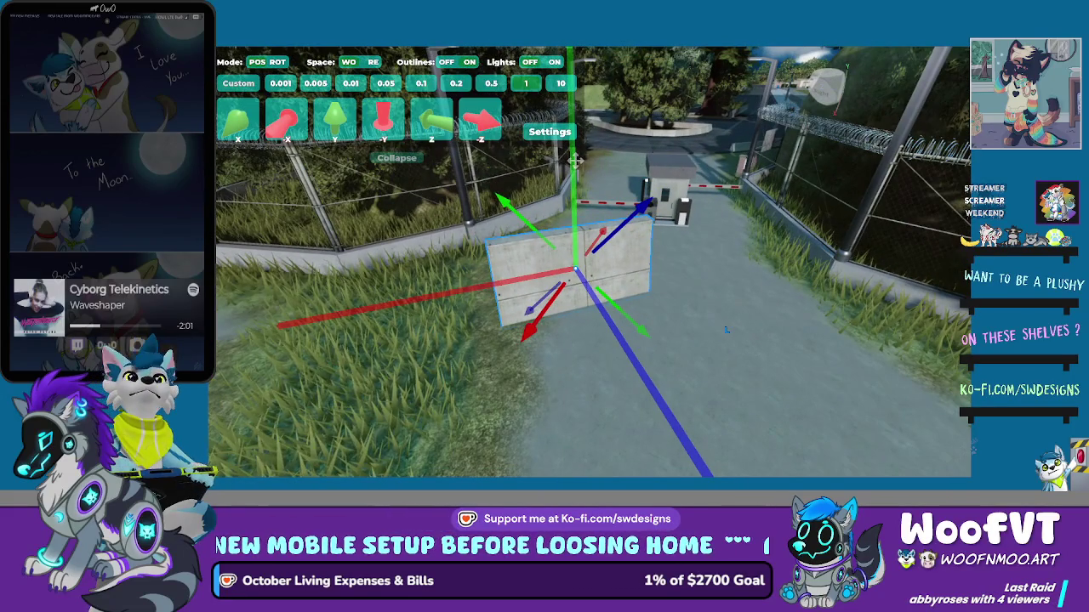
key(e)
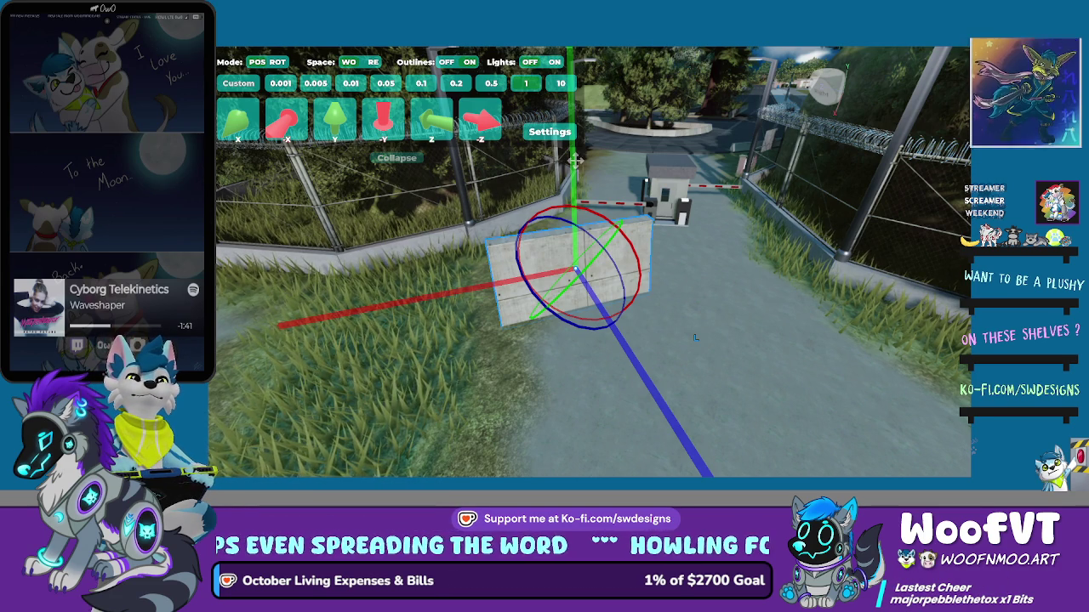
Yaw the wall left and right and pitch it back to angle it against the fence corner
key(r)
key(q)
key(e)
key(e)
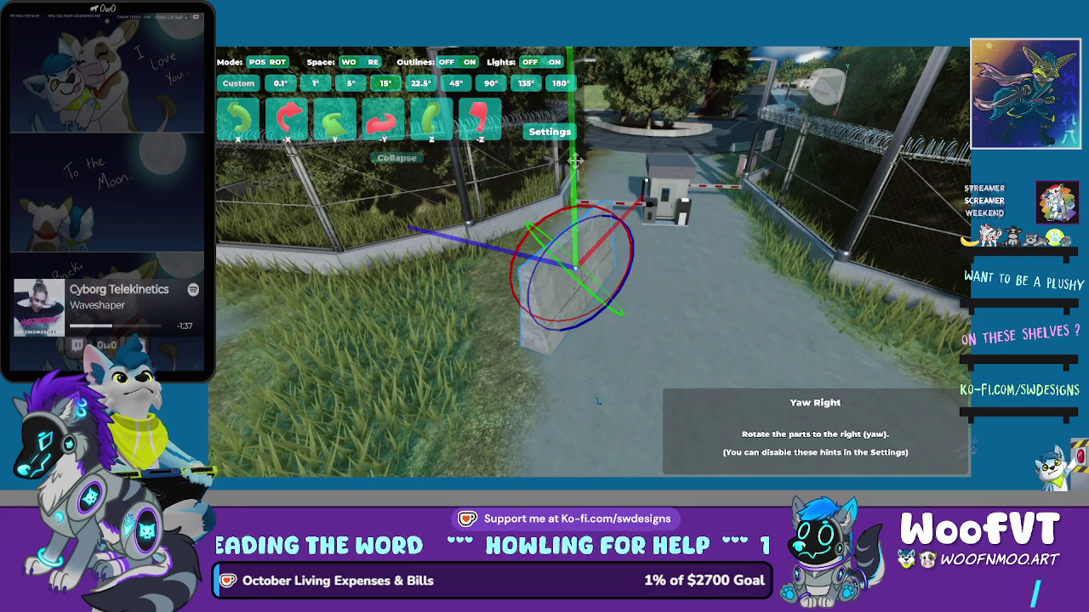
key(q)
key(w)
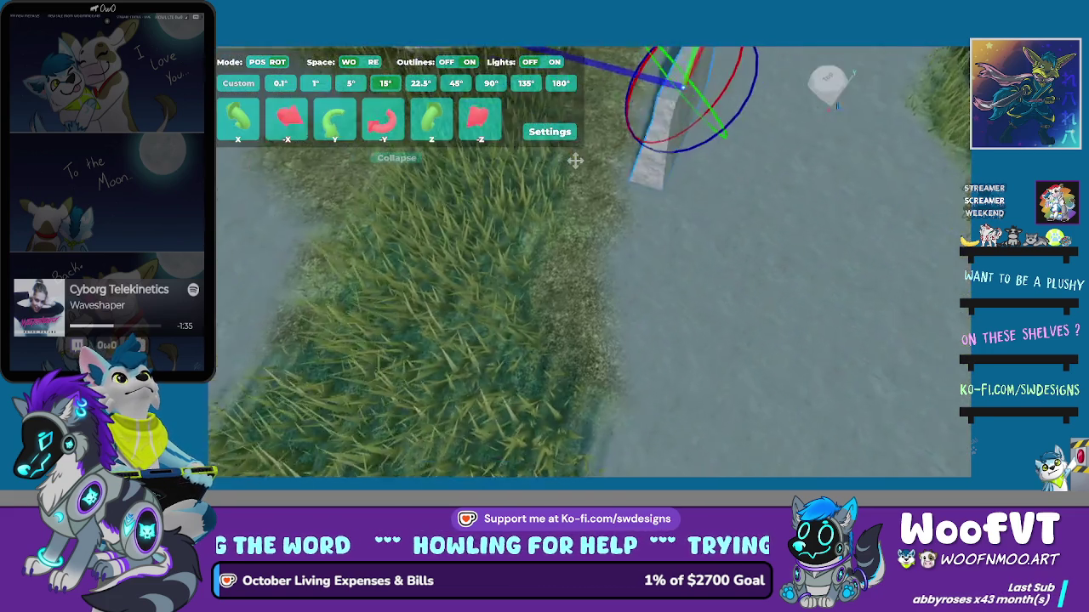
key(a)
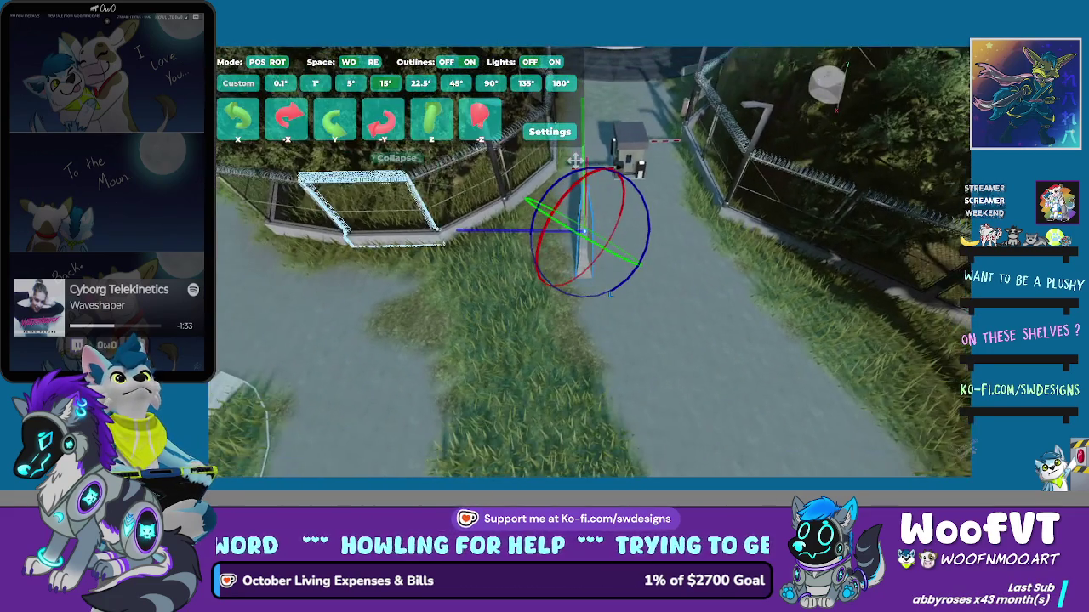
key(q)
key(s)
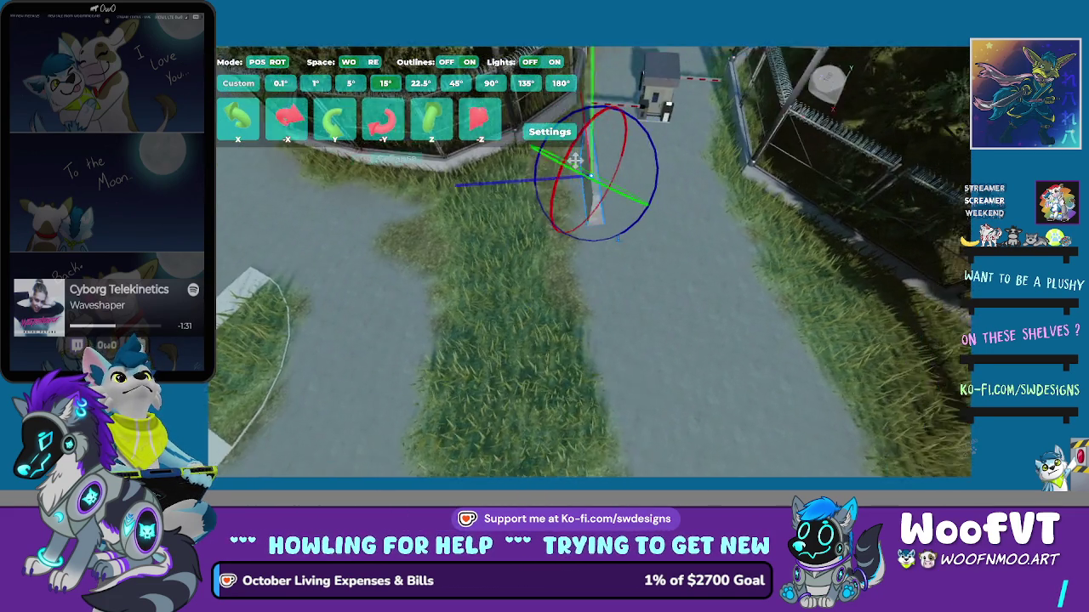
key(f)
Resize the wall, widening it along one axis and making it thinner
key(tab)
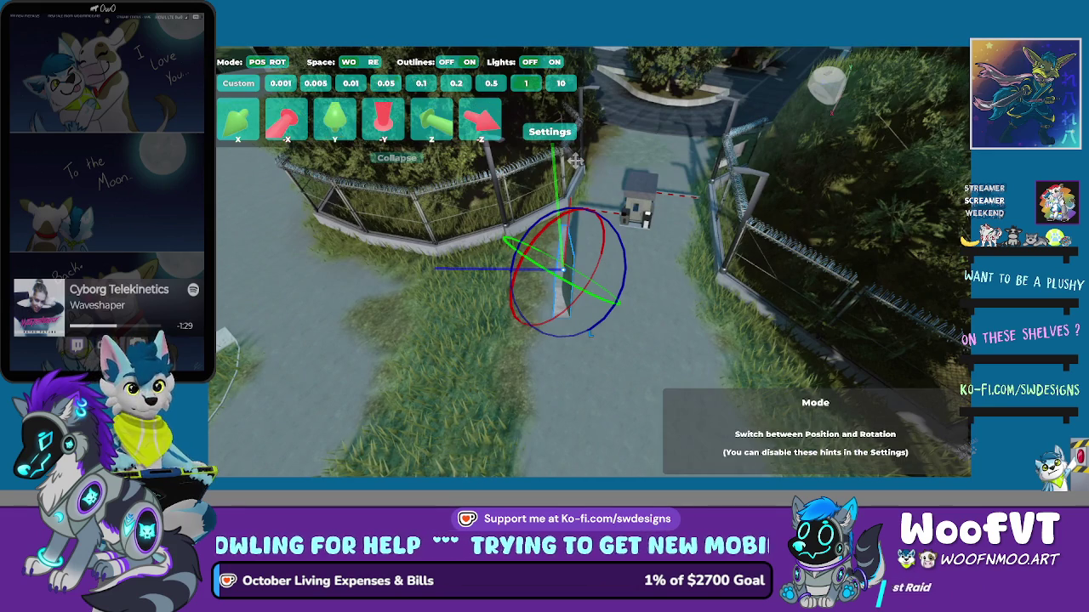
key(e)
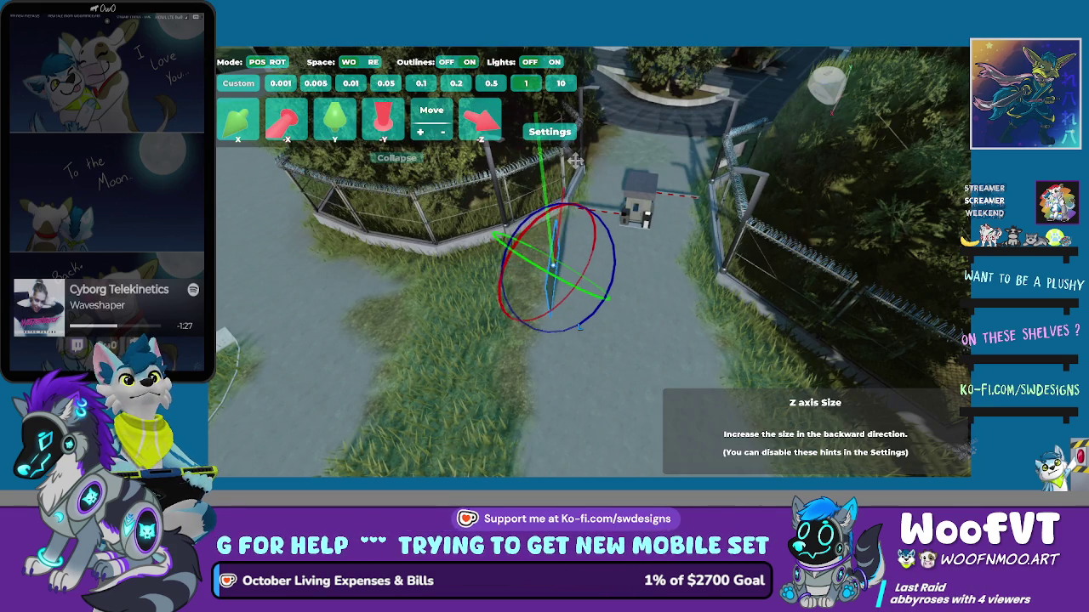
key(e)
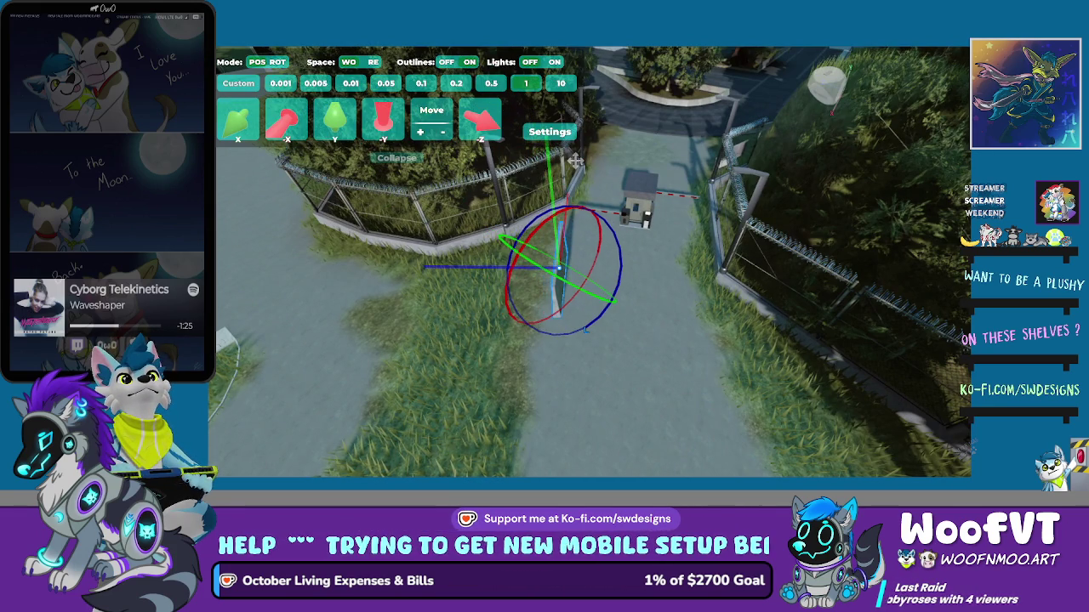
key(s)
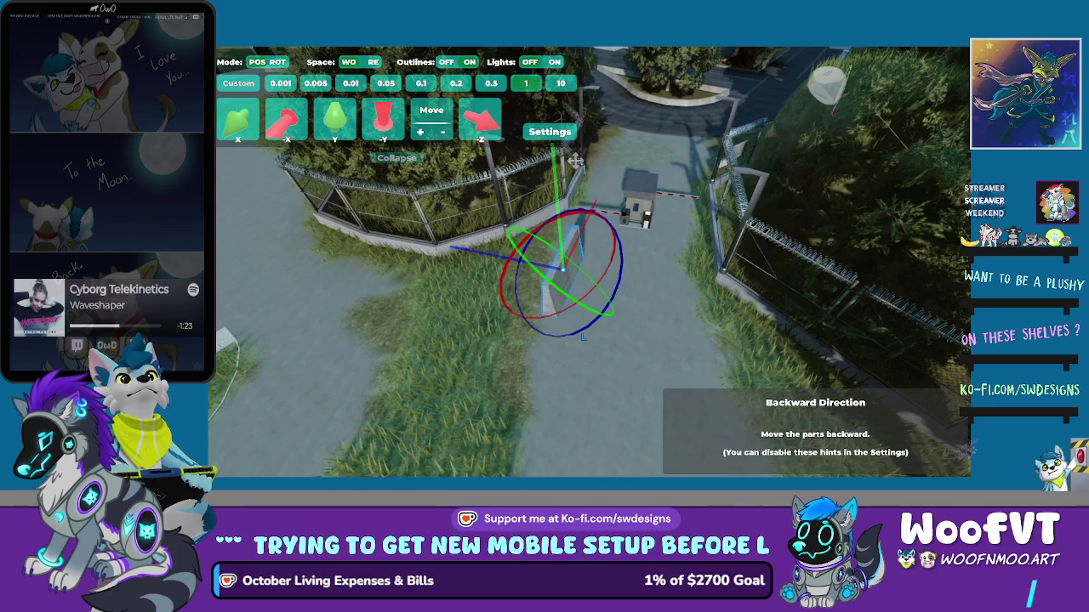
key(s)
key(s)
key(s)
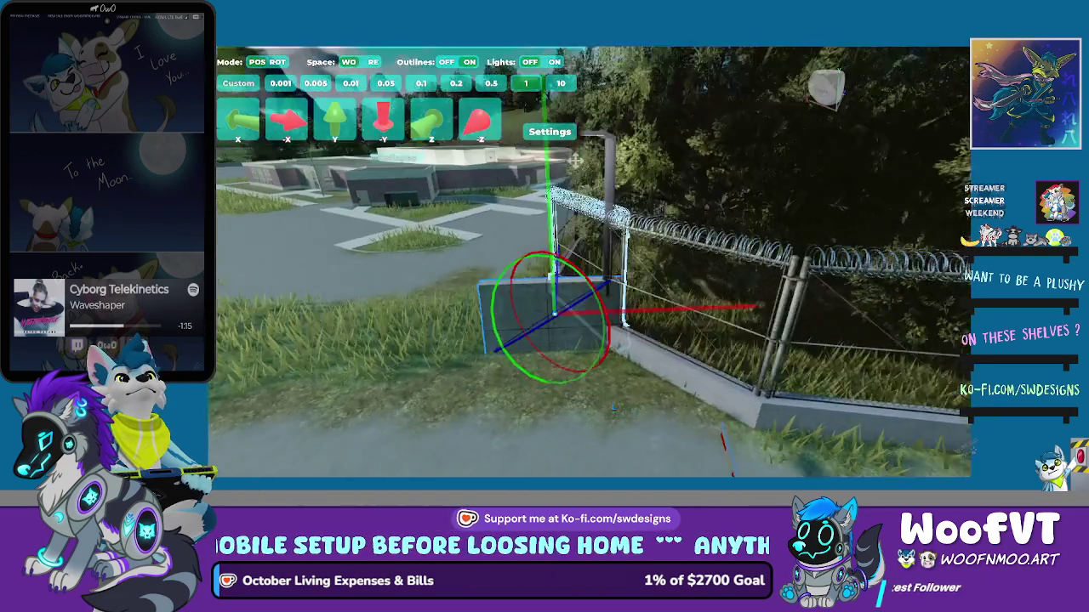
Nudge the wall piece left and right along the fence, toggling world/relative space
key(d)
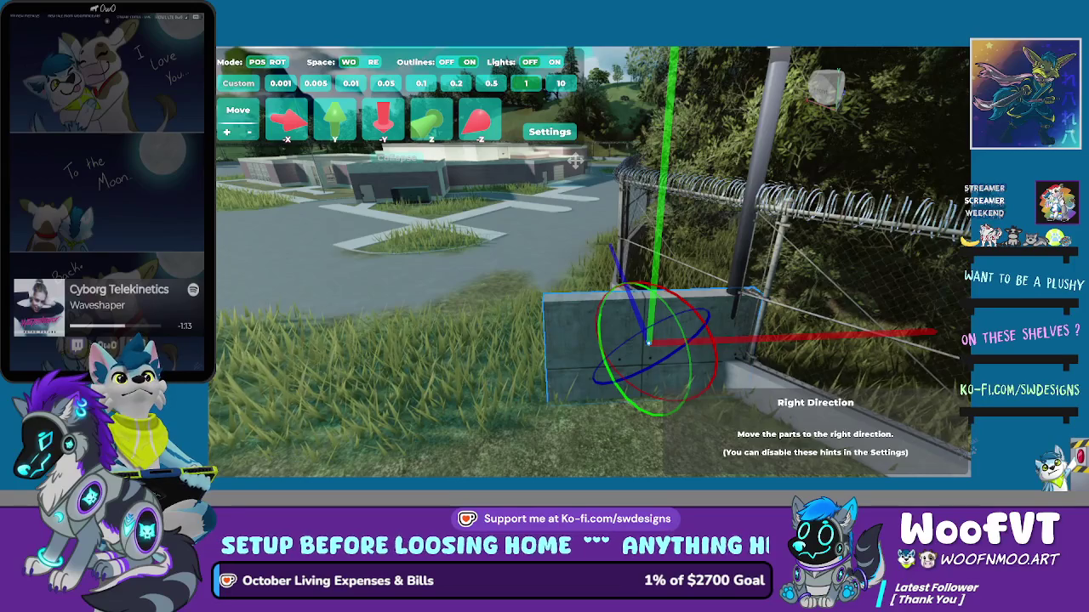
key(a)
key(d)
key(a)
key(w)
key(a)
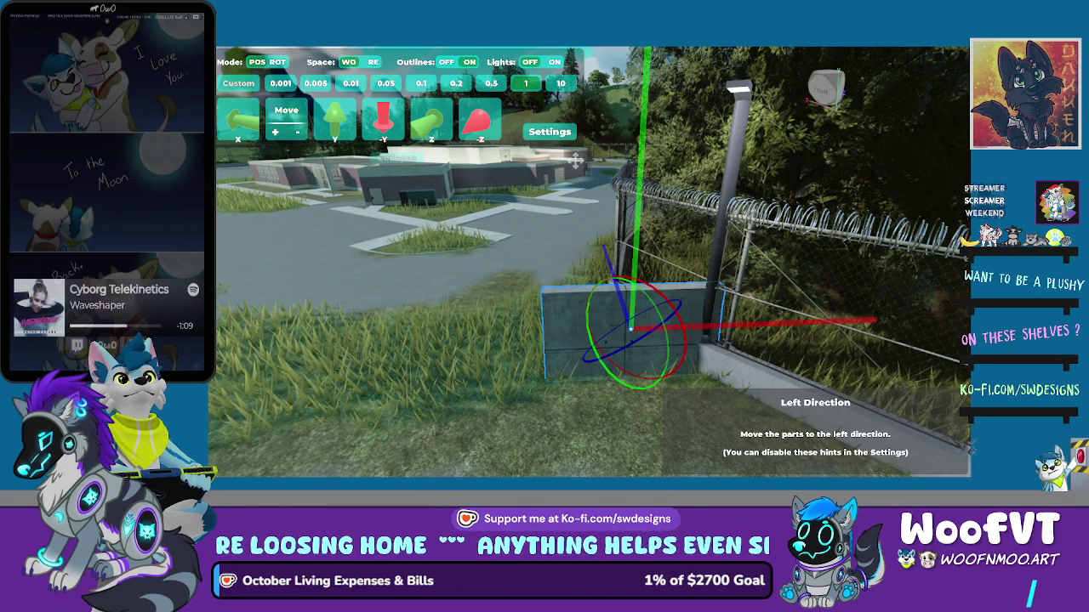
key(Tab)
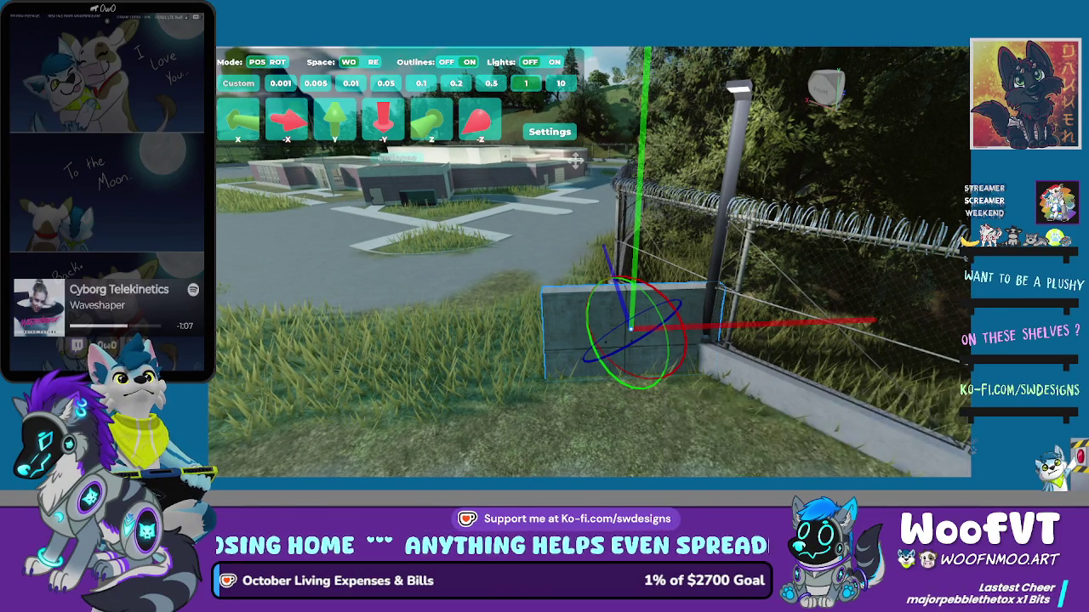
key(a)
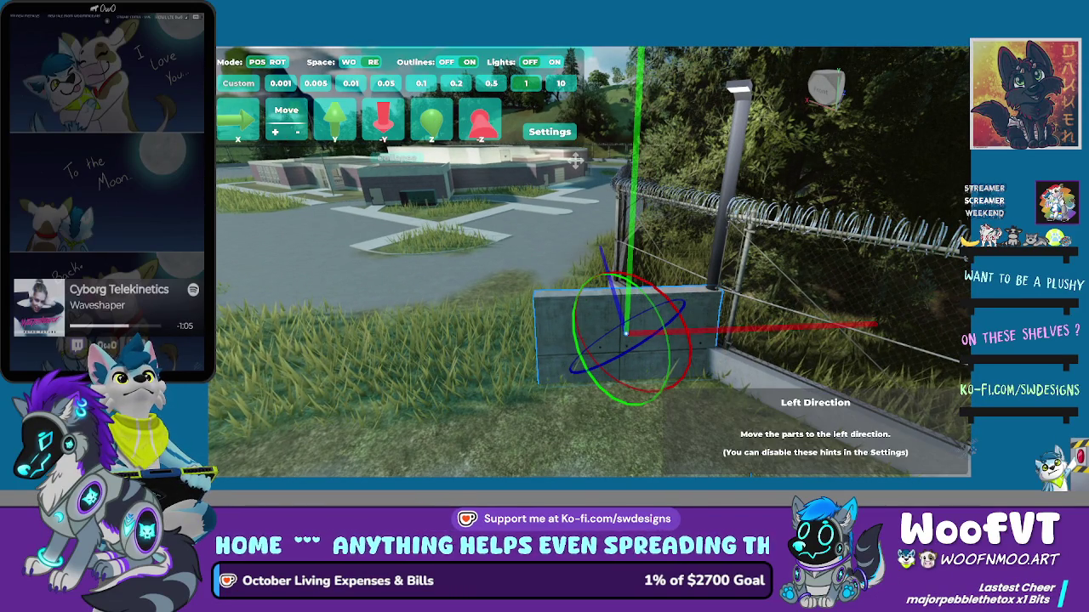
key(d)
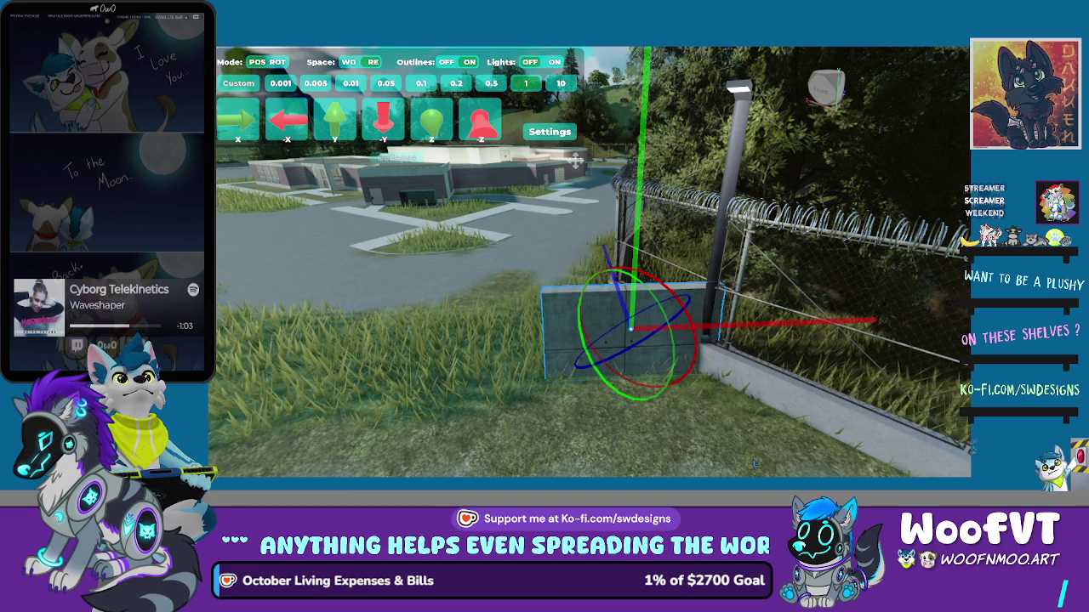
Shift the wall slightly right and forward, lengthen it along Z, then nudge it backward
key(r)
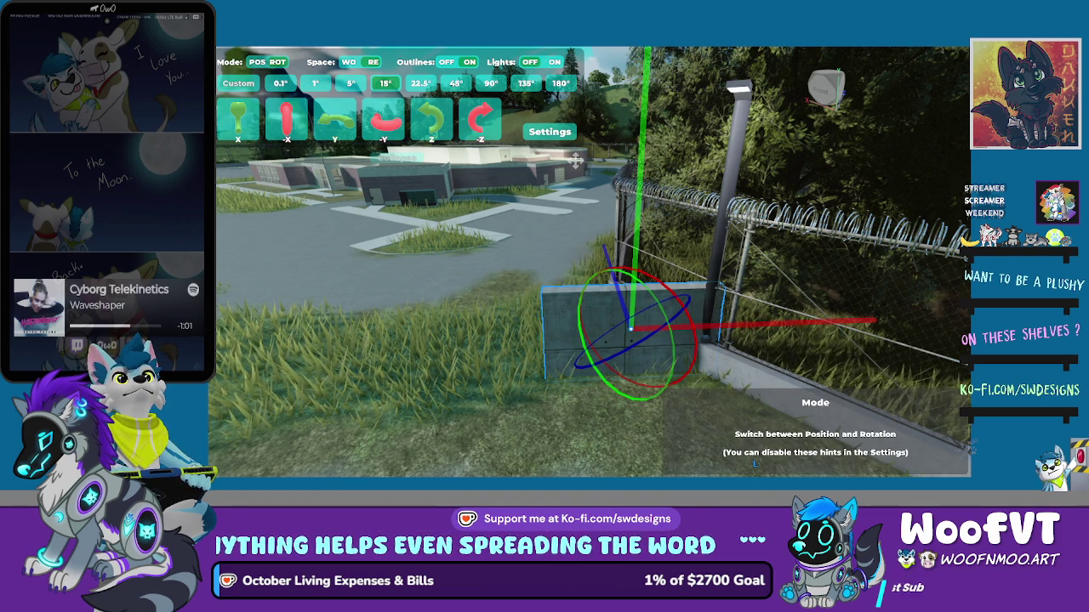
key(r)
key(a)
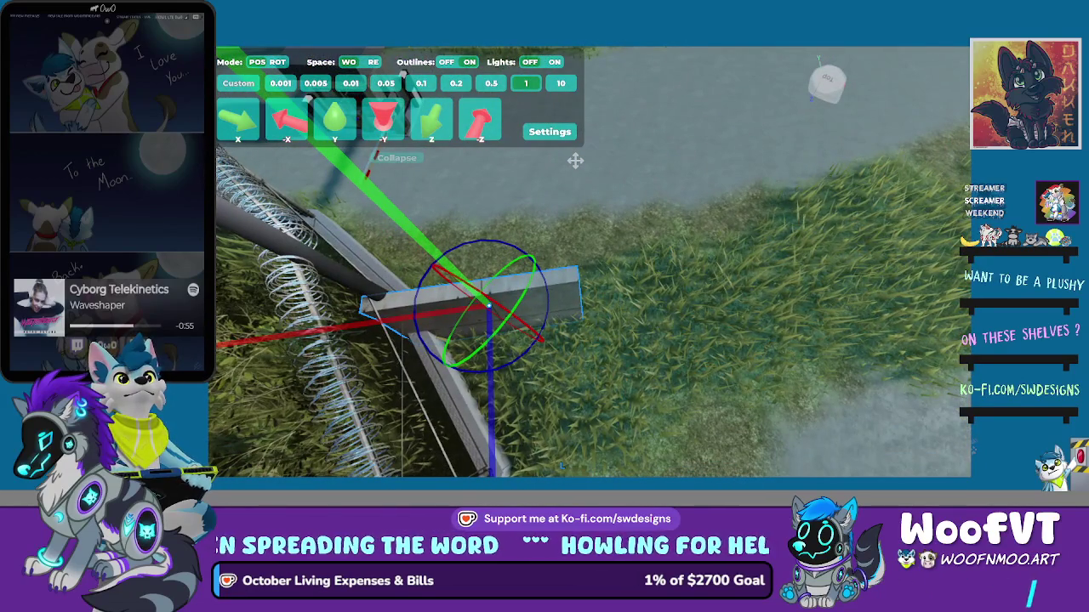
key(d)
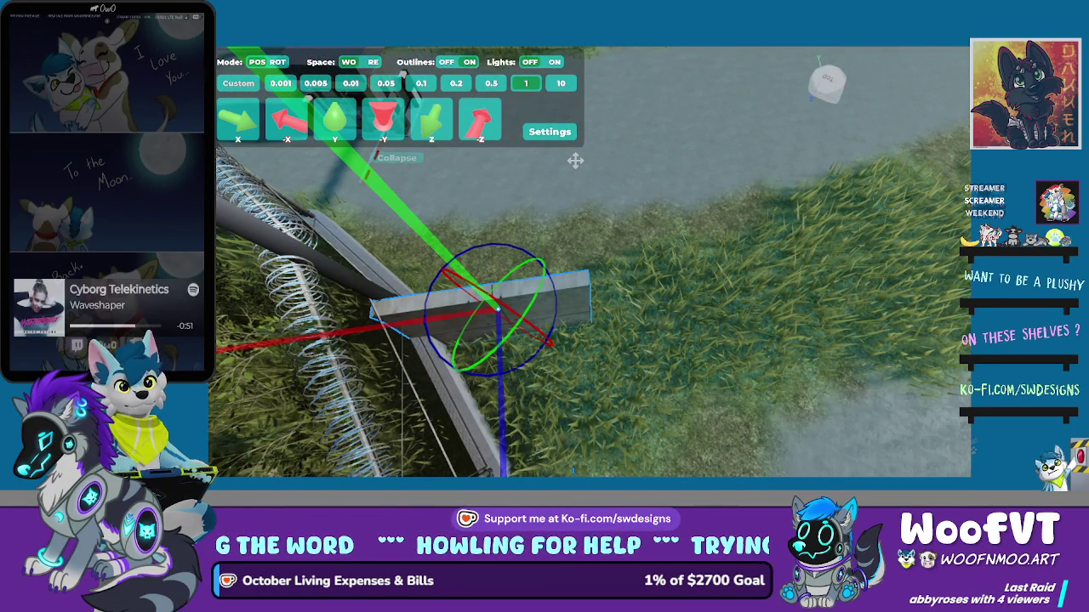
key(w)
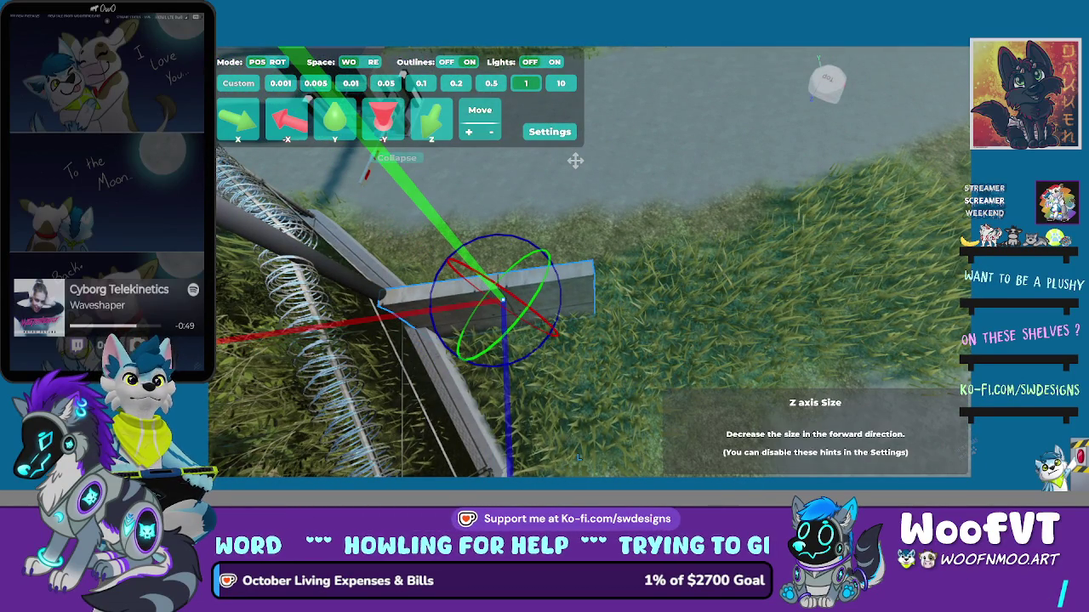
key(ctrl+w)
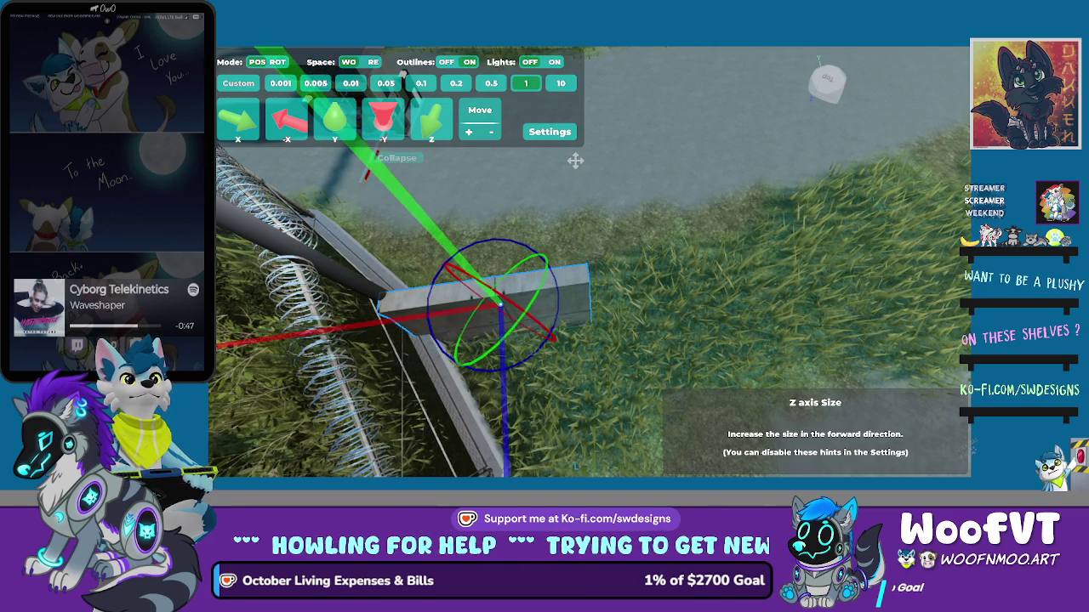
key(ctrl+w)
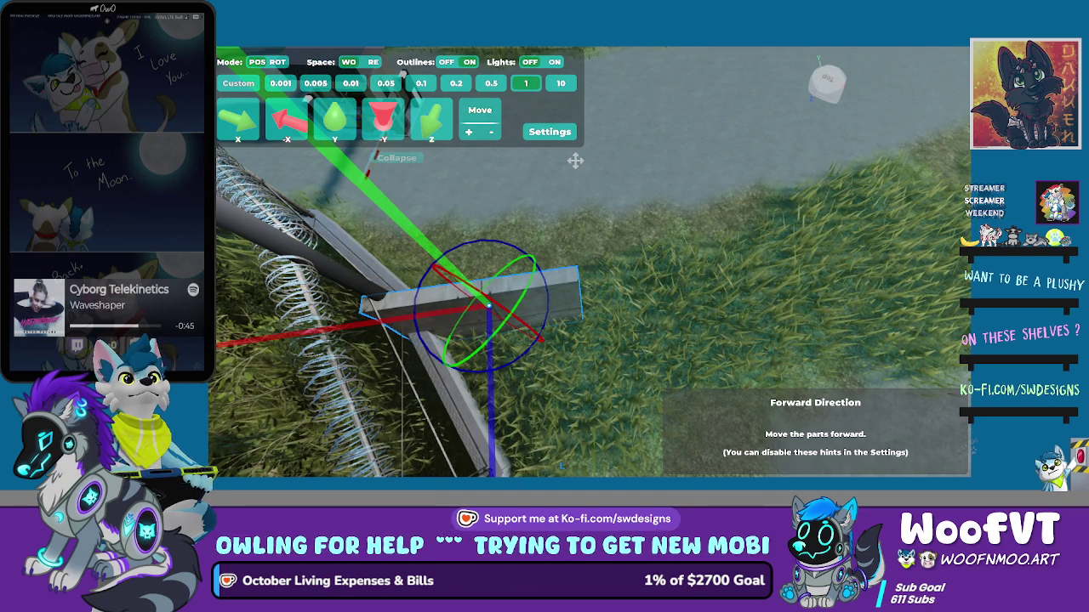
key(s)
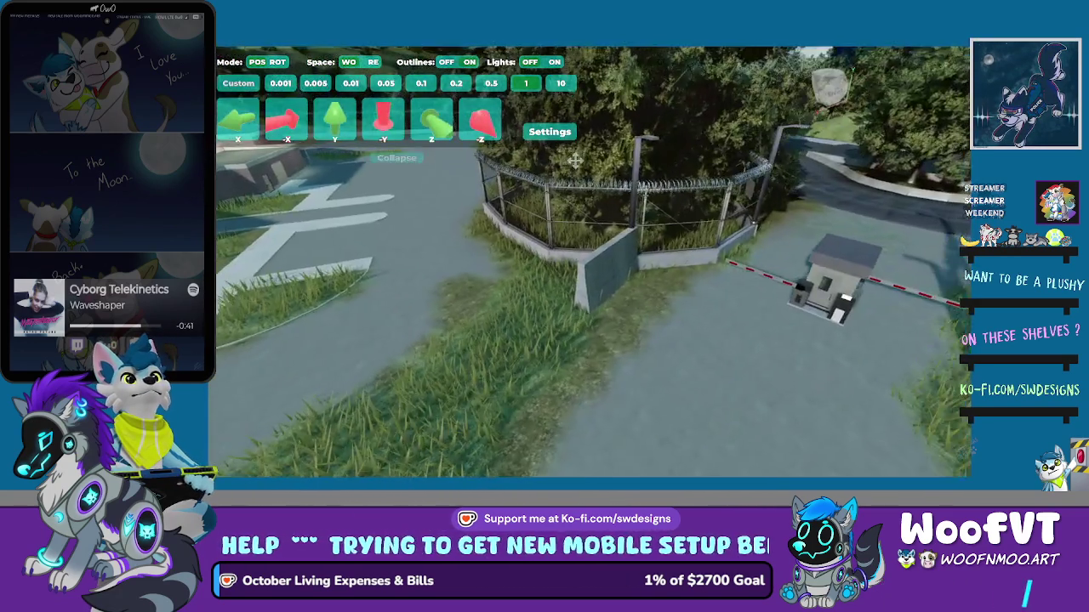
Select the curb block and move it forward and left onto the grassy verge
key(w)
key(Delete)
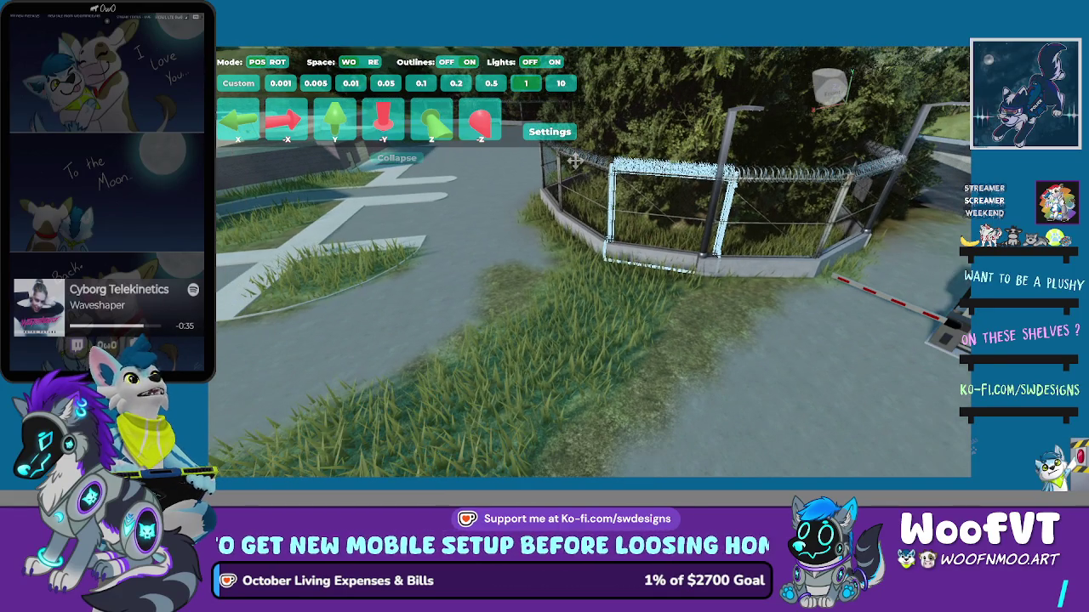
key(Left)
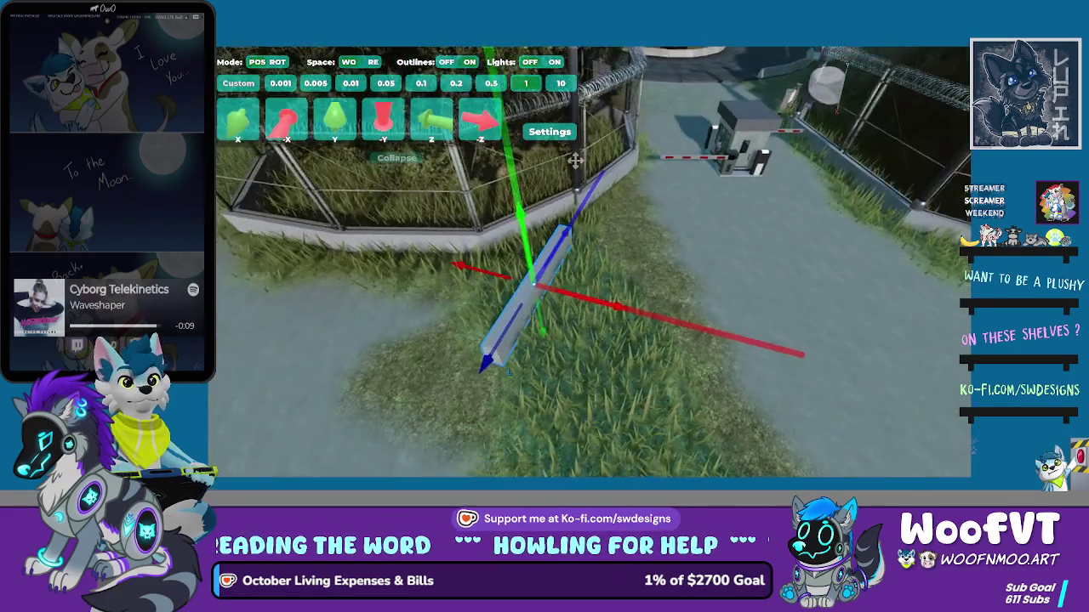
key(Up)
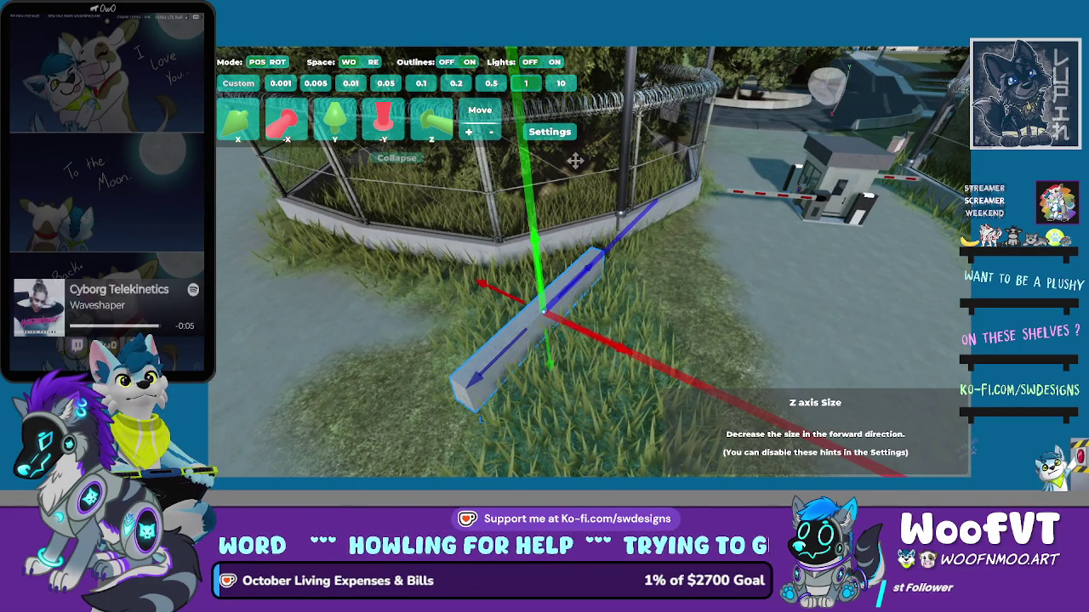
key(Left)
Adjust the curb block's width and increase its height
key(shift+Left)
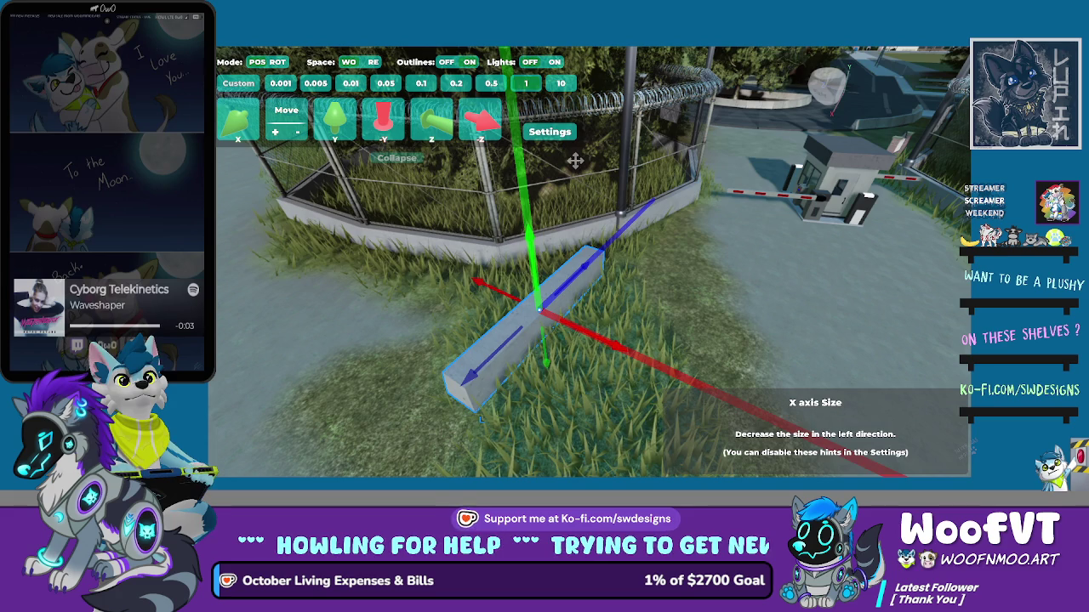
key(Left)
key(shift+Left)
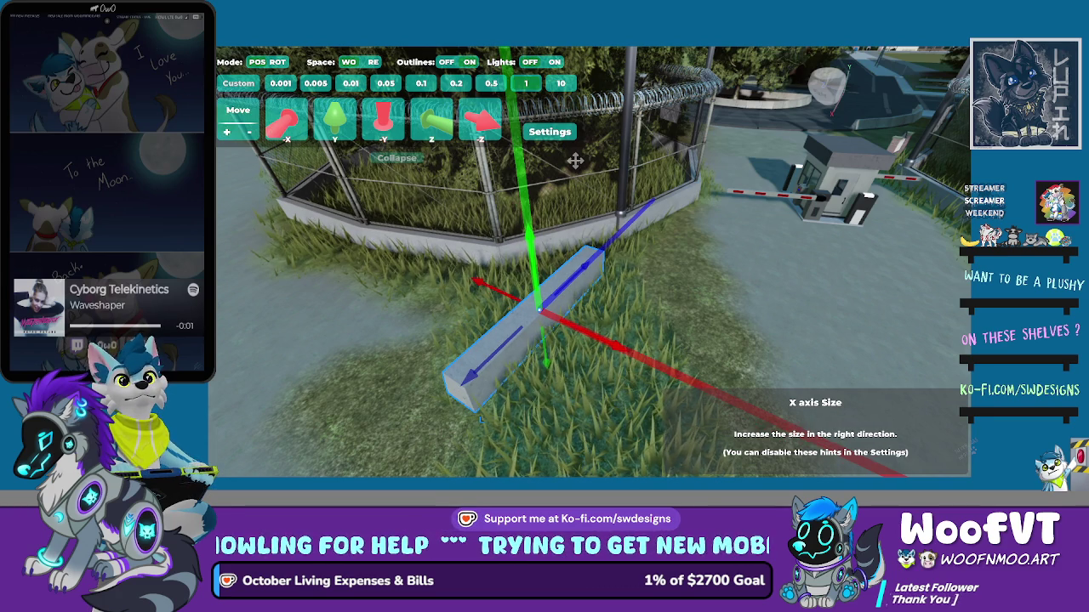
key(Down)
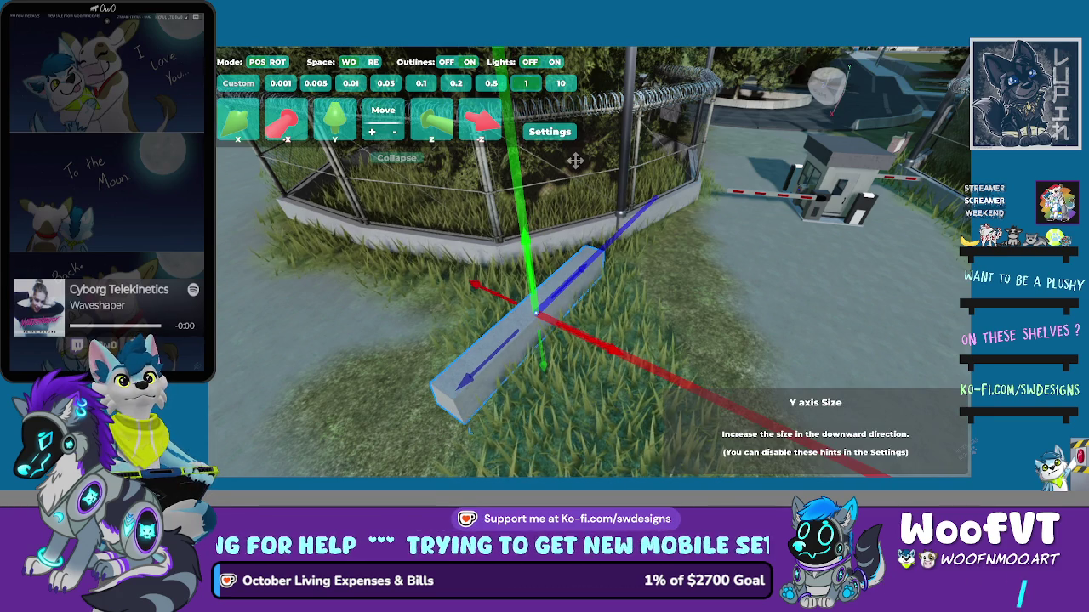
key(Down)
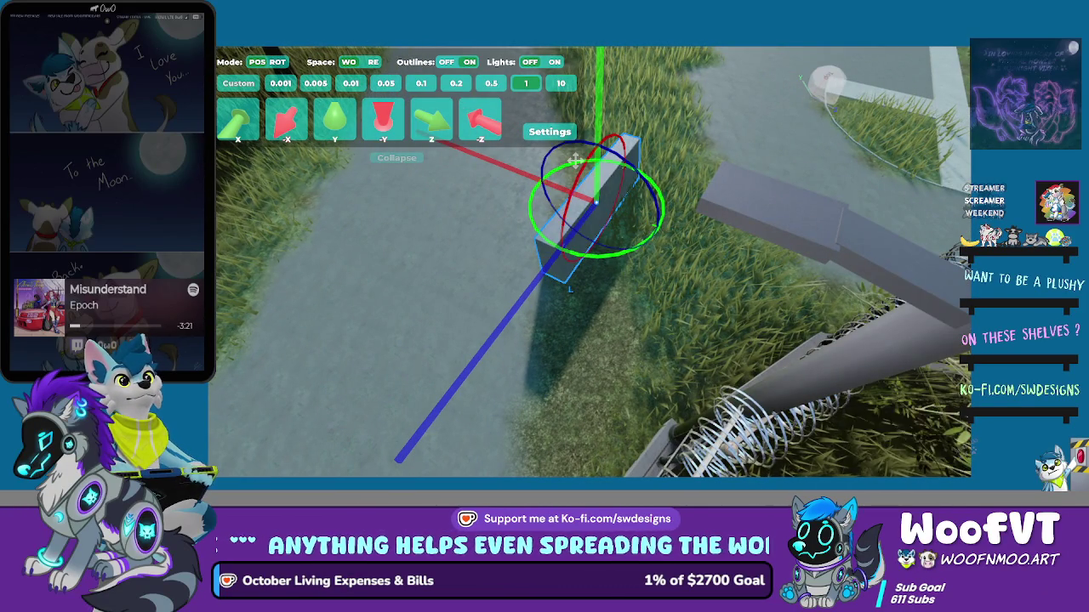
Rotate the concrete slab 90° so it lies lengthwise between fence and path
click(575, 160)
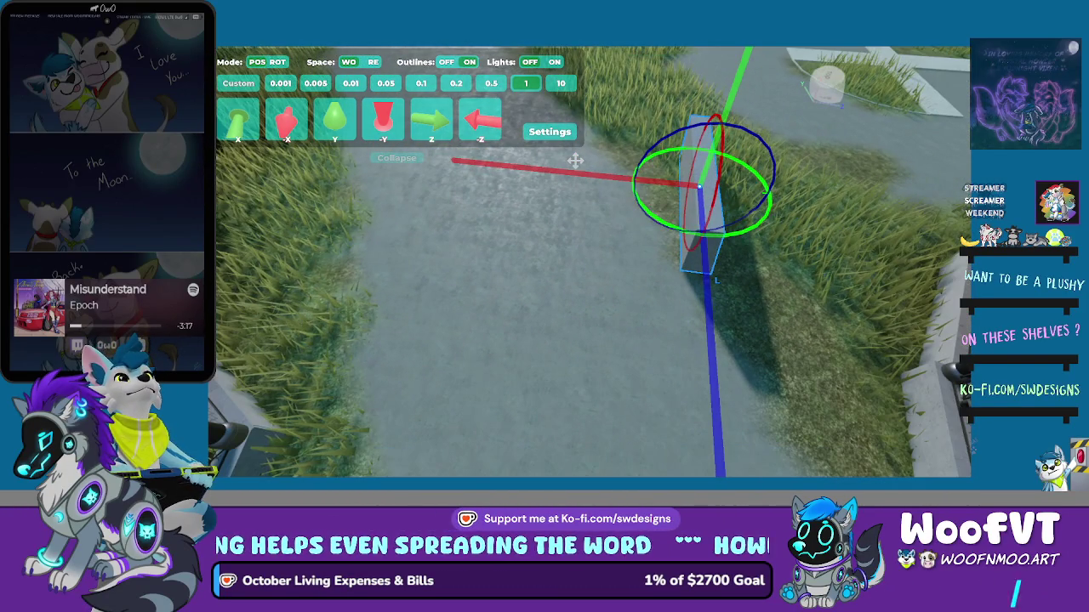
key(r)
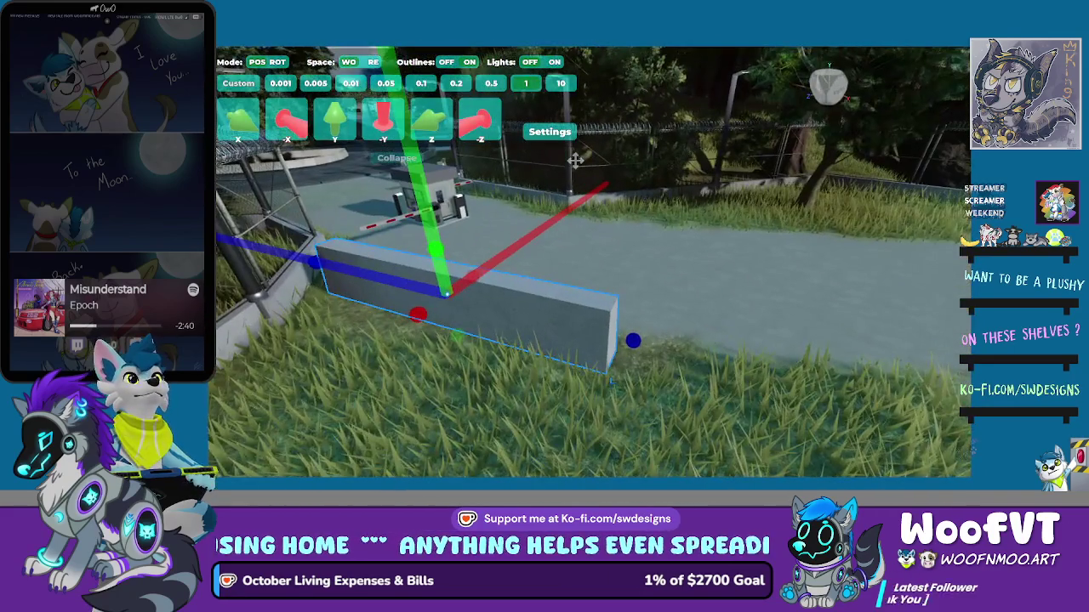
Stretch the curb slab, slide it along the road edge, and rotate it to follow the grass
drag(457, 336, 451, 319)
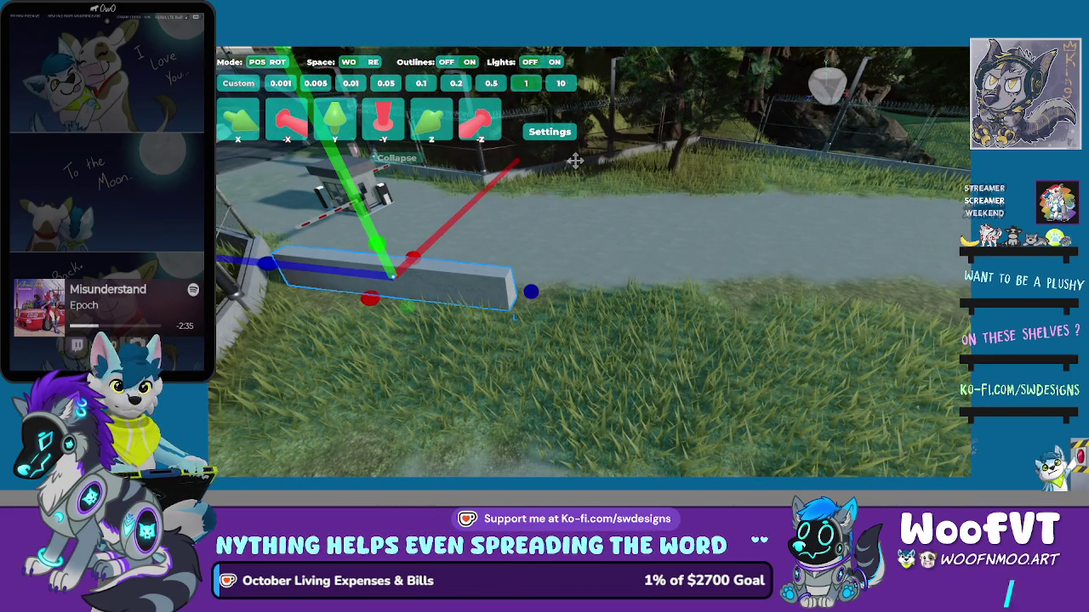
drag(510, 289, 757, 302)
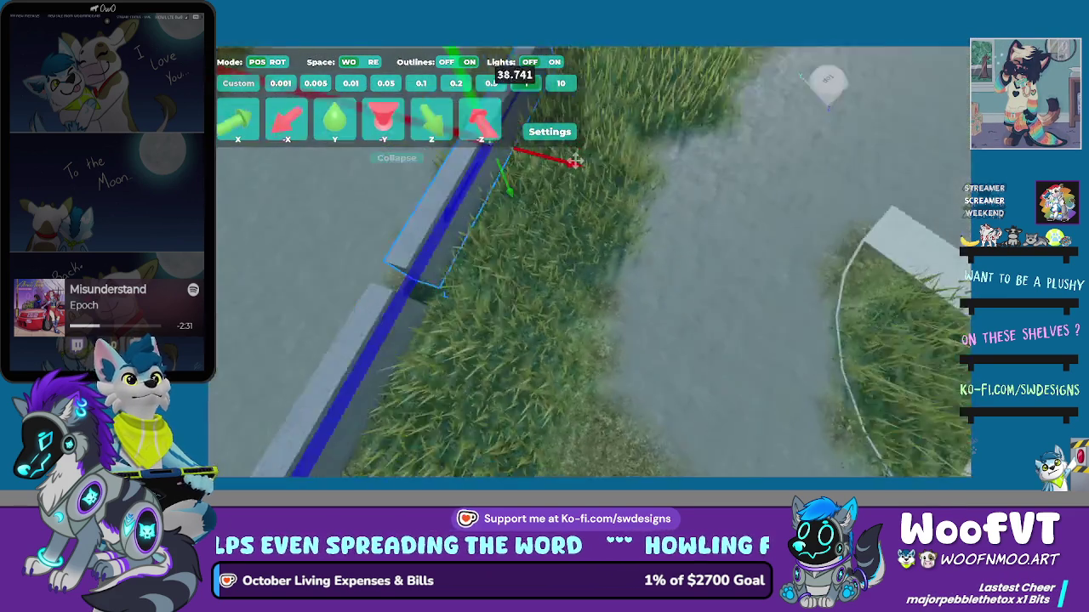
key(a)
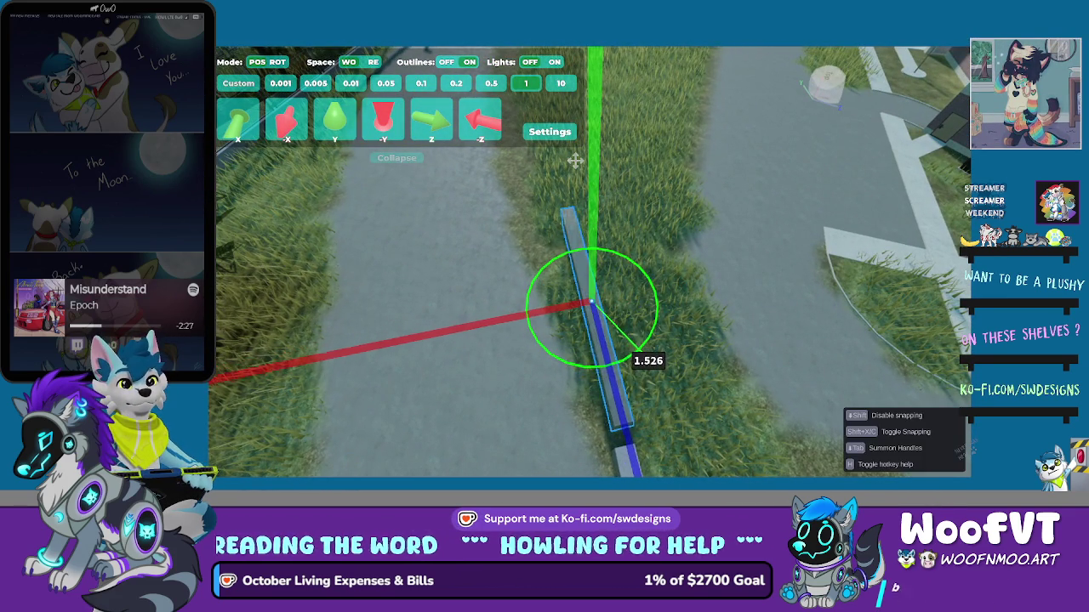
drag(576, 161, 576, 161)
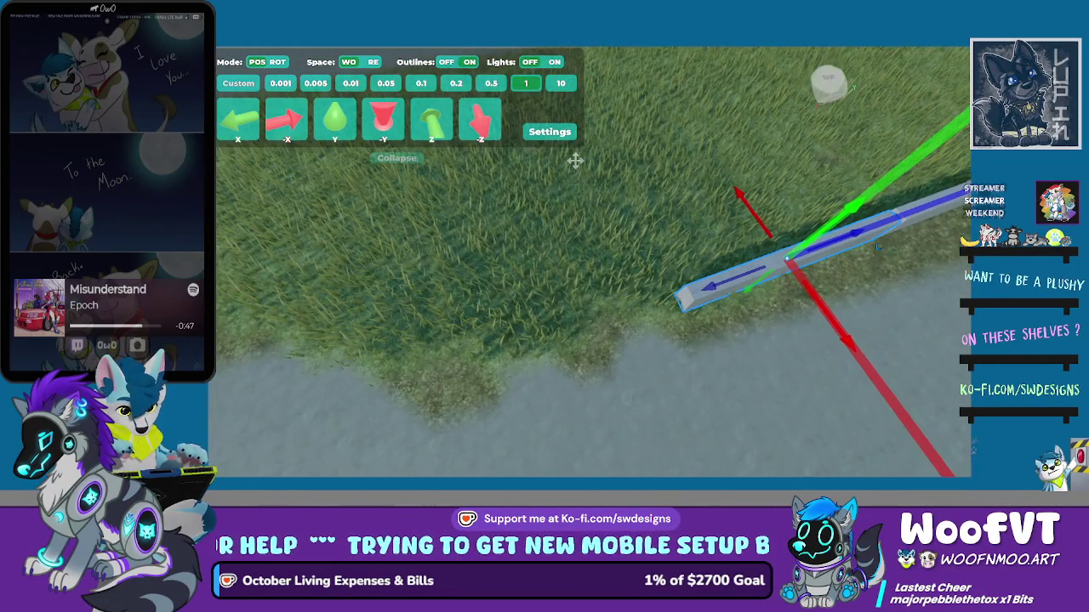
Slide, level and shift the curb beam off the wall into the middle of the grass strip
mouse_move(706, 289)
mouse_down()
mouse_move(663, 275)
mouse_move(586, 338)
mouse_move(472, 342)
mouse_up()
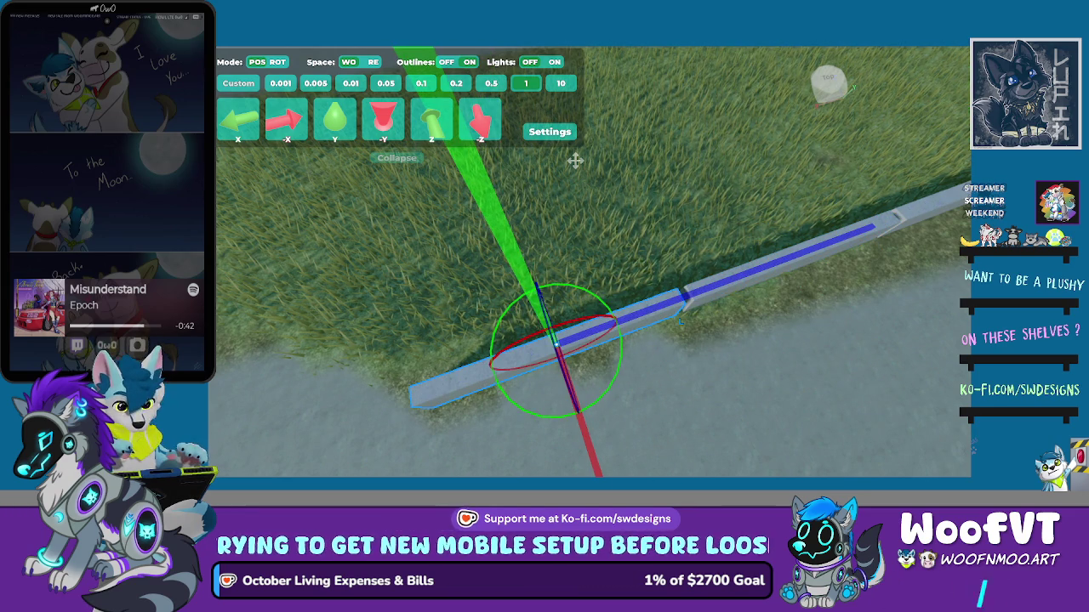
mouse_move(553, 340)
mouse_down()
mouse_move(559, 368)
mouse_move(553, 341)
mouse_up()
mouse_move(552, 383)
mouse_down()
mouse_move(555, 404)
mouse_move(553, 386)
mouse_up()
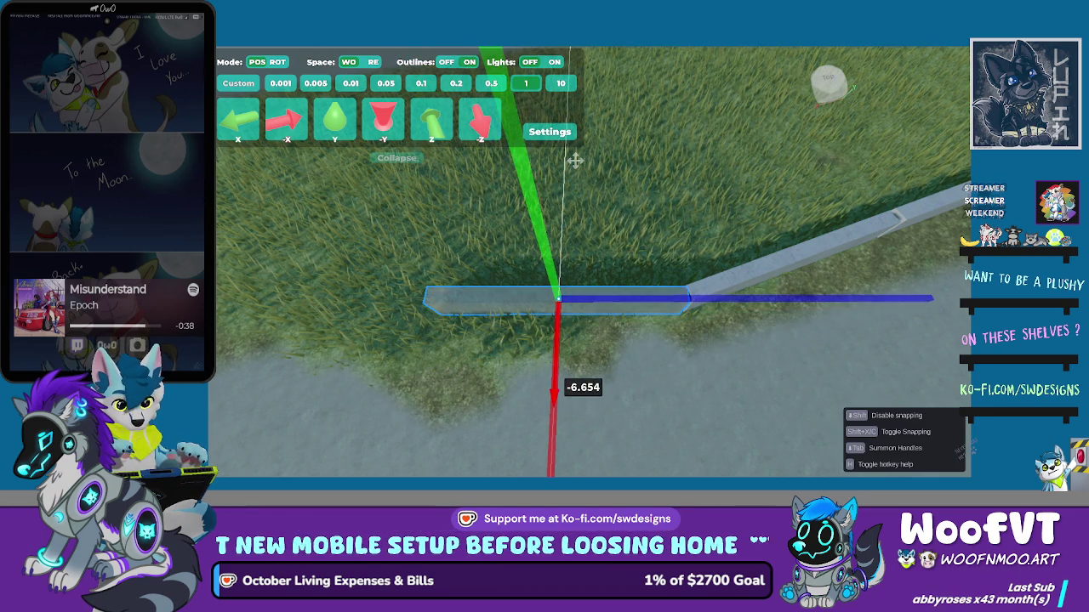
drag(689, 297, 658, 297)
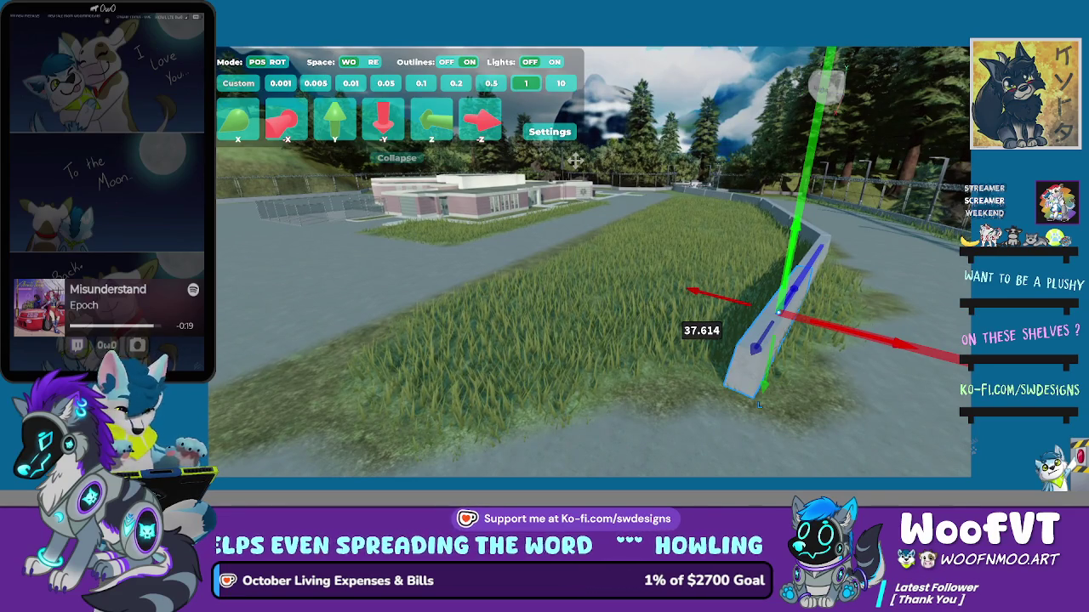
mouse_move(902, 344)
mouse_down()
mouse_move(881, 317)
mouse_move(701, 276)
mouse_up()
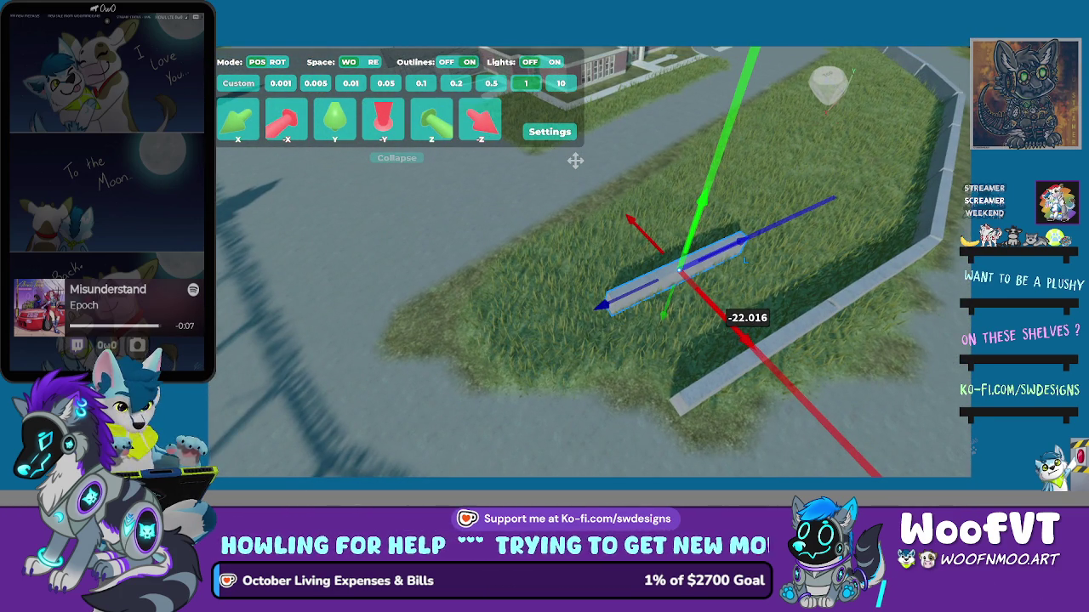
Alternately rotate and move the curb beam until it fits the lawn border's corner
key(r)
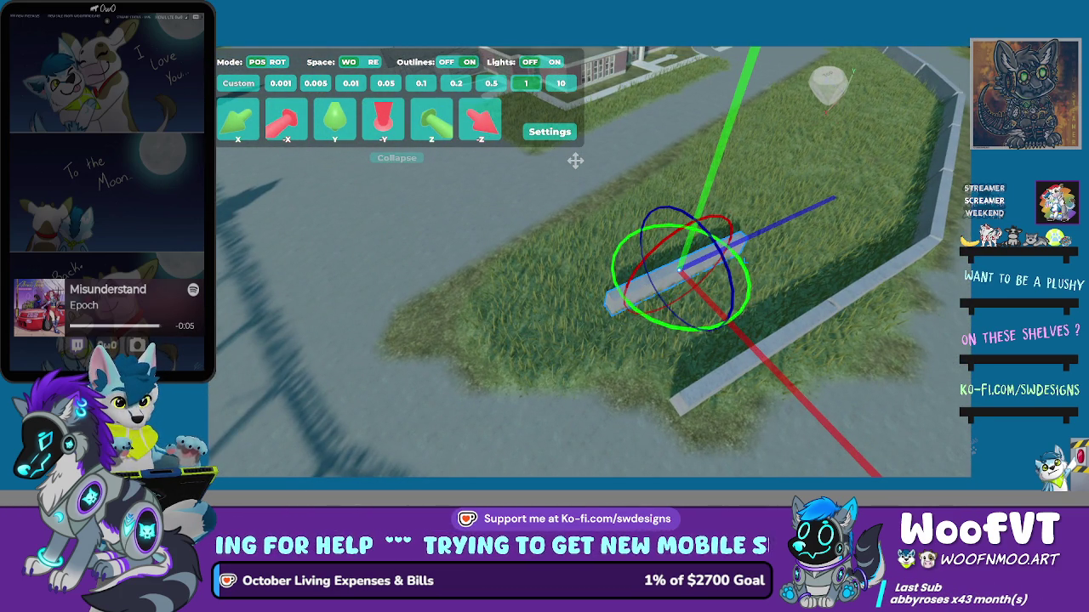
mouse_move(680, 330)
mouse_down()
mouse_move(655, 333)
mouse_move(630, 314)
mouse_up()
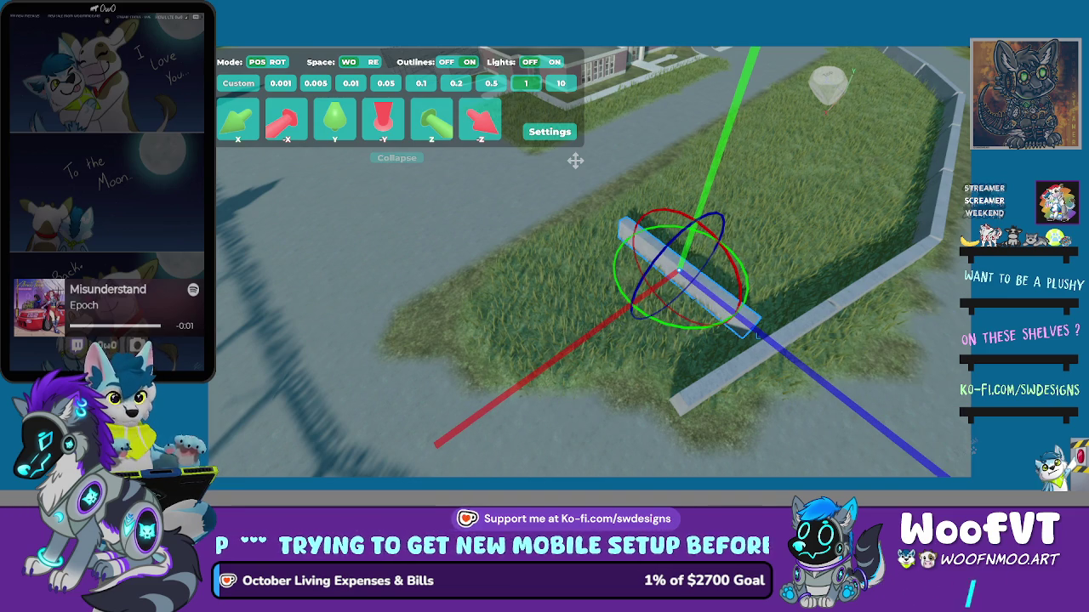
key(r)
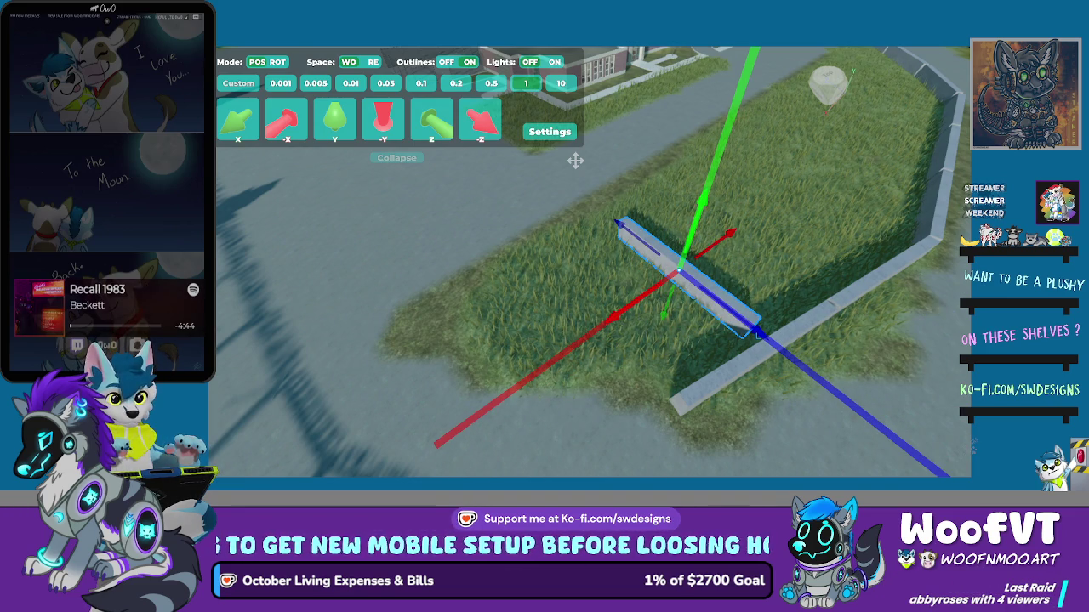
mouse_move(727, 235)
mouse_down()
mouse_move(671, 243)
mouse_move(629, 273)
mouse_up()
key(r)
drag(575, 159, 575, 160)
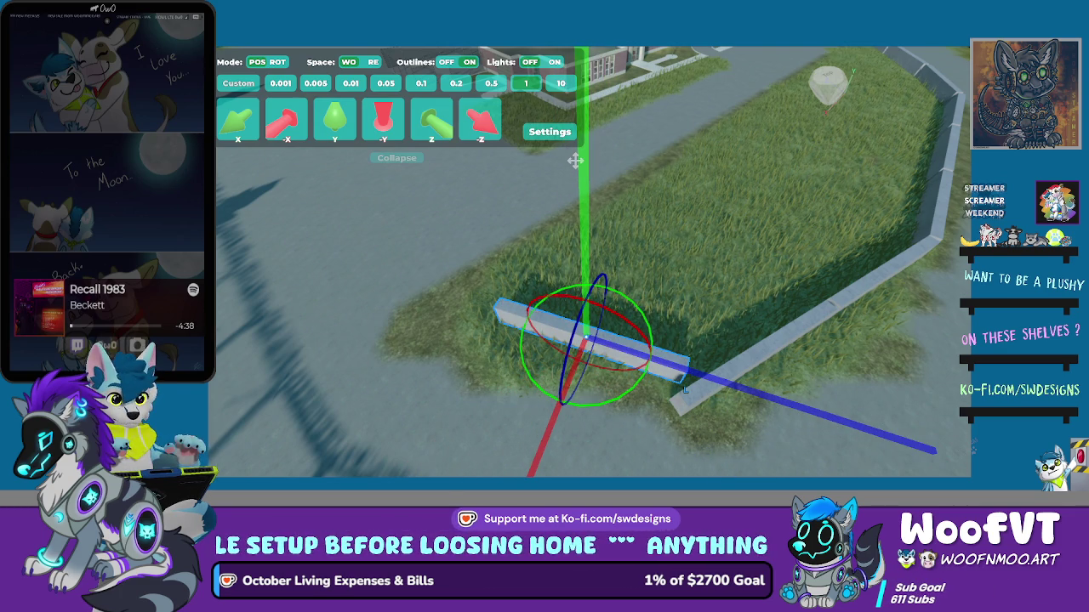
key(r)
drag(575, 160, 575, 159)
click(575, 160)
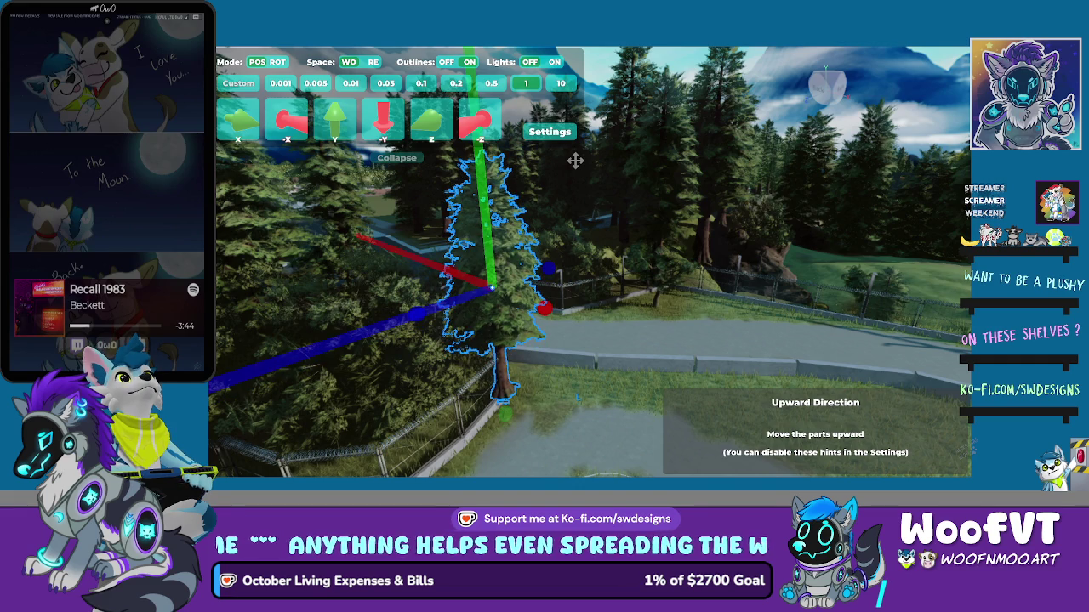
Move the pine tree right, forward and slightly lower onto the grass strip
key(Right)
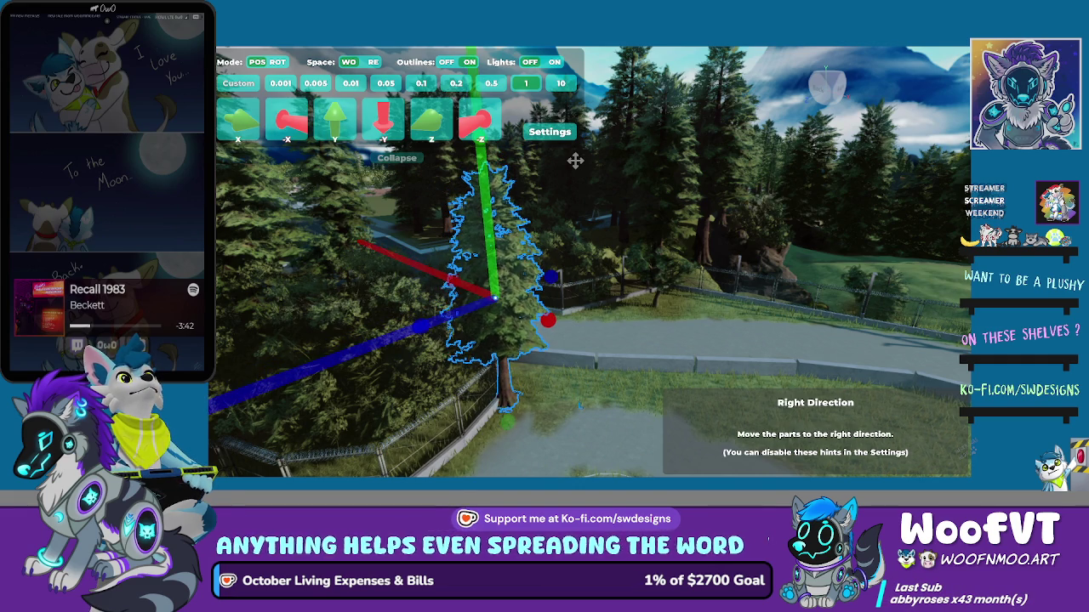
key(Up)
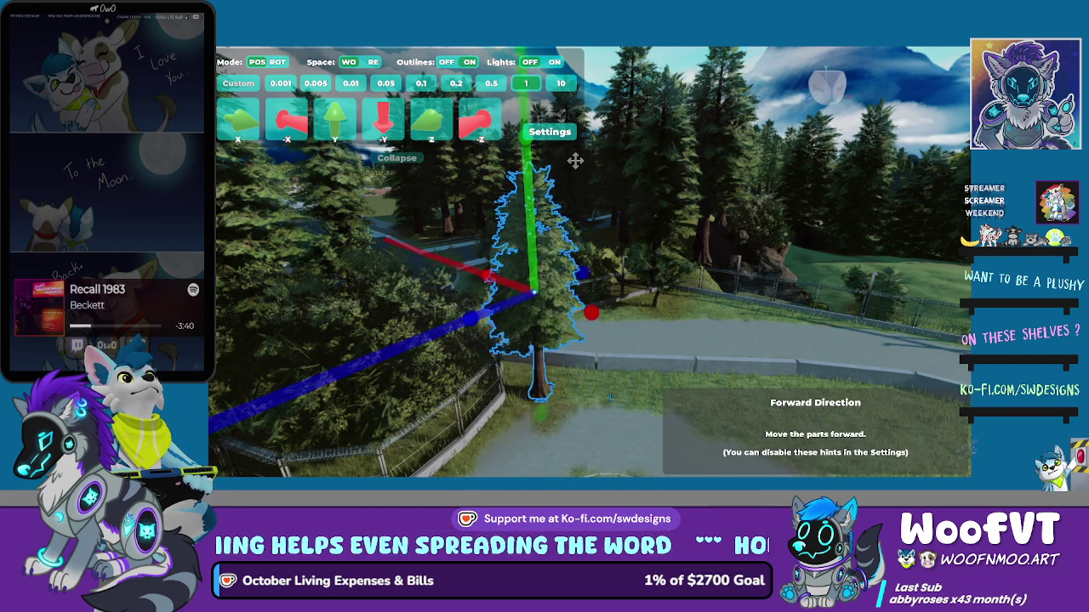
key(Page_Down)
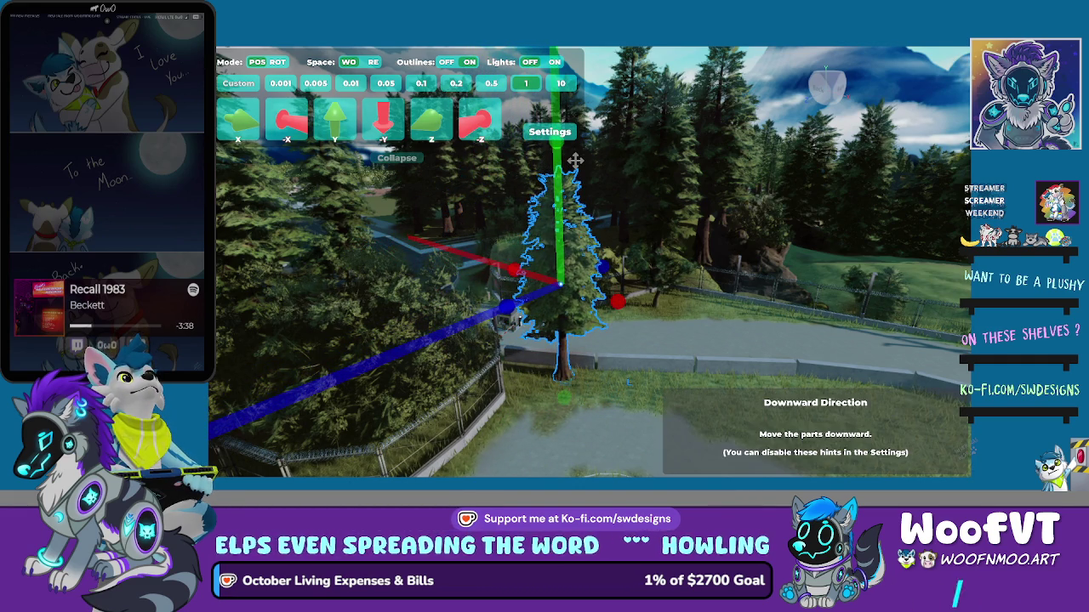
key(e)
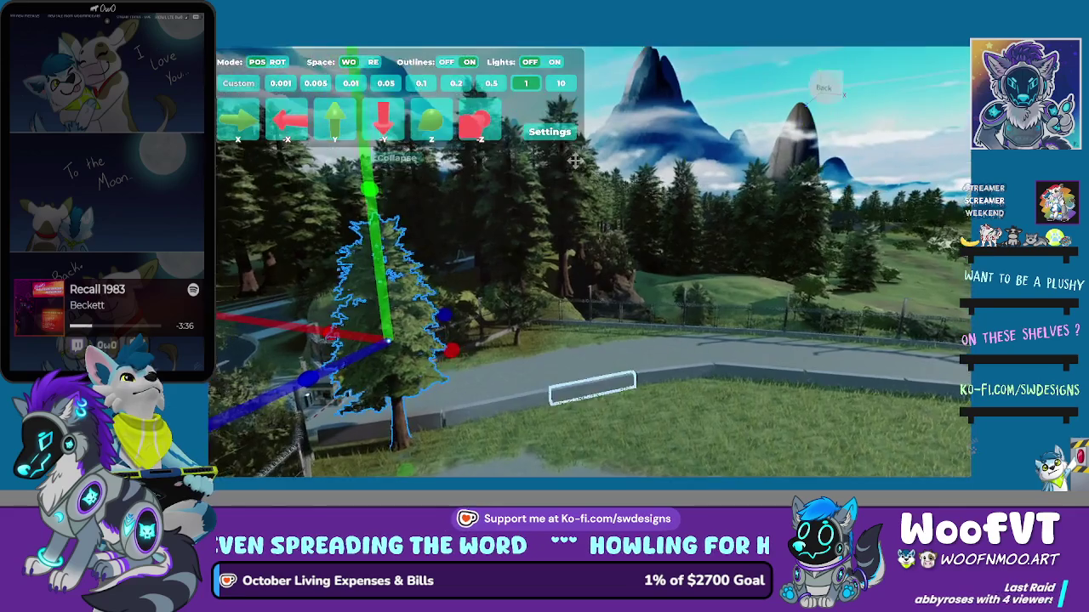
key(q)
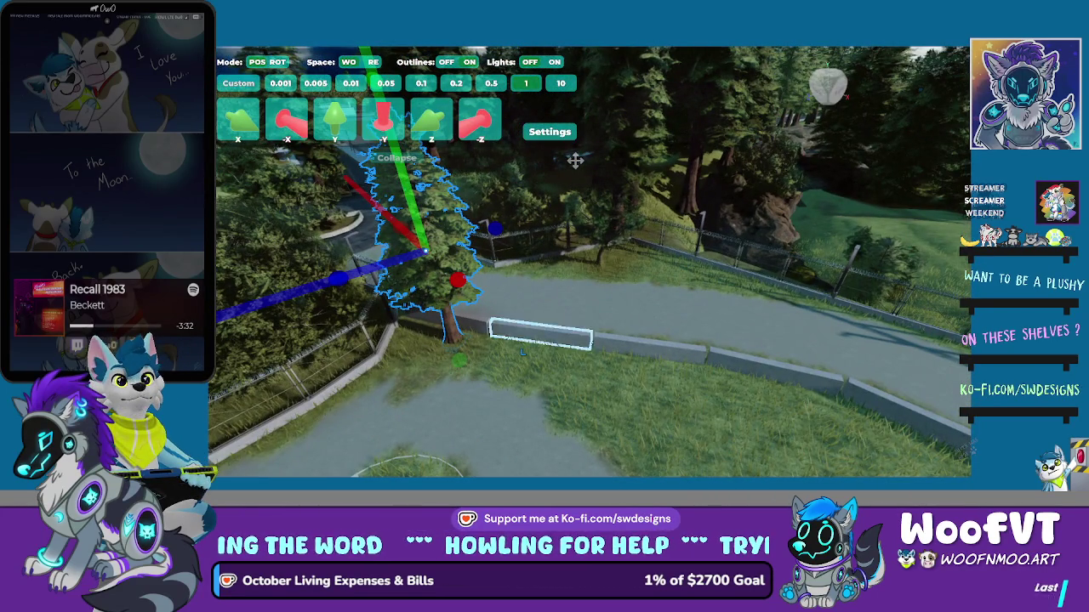
key(Up)
key(Left)
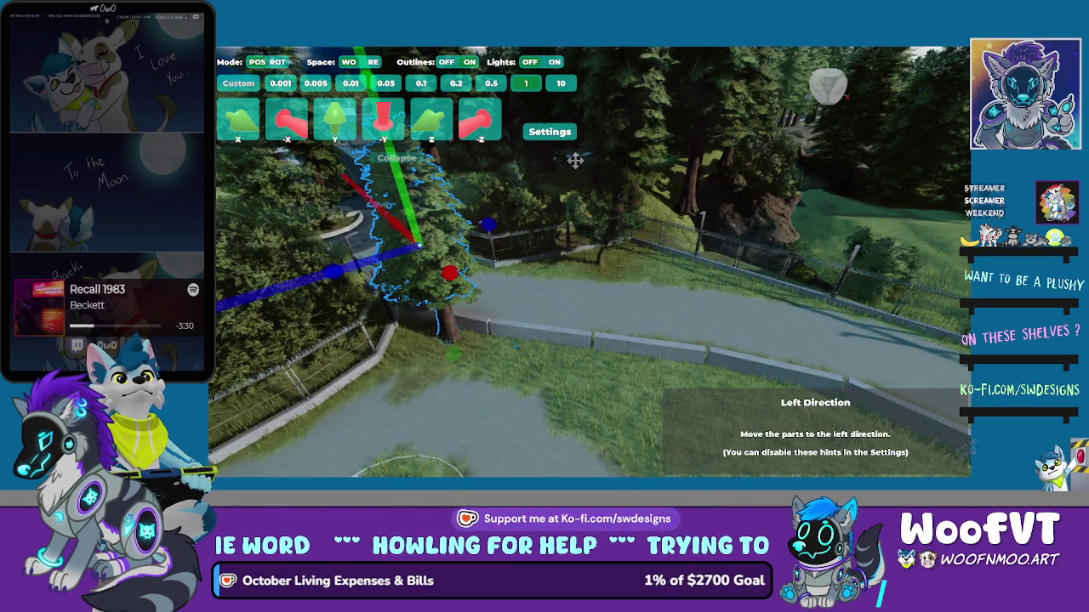
key(Right)
key(Right)
key(Right)
key(Right)
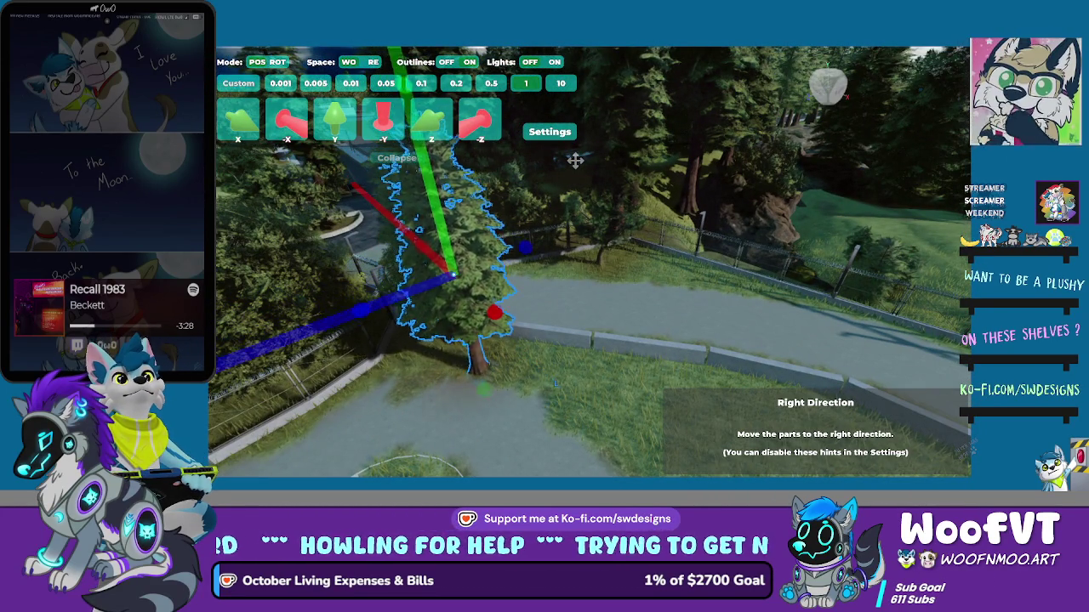
key(Right)
key(Right)
key(Right)
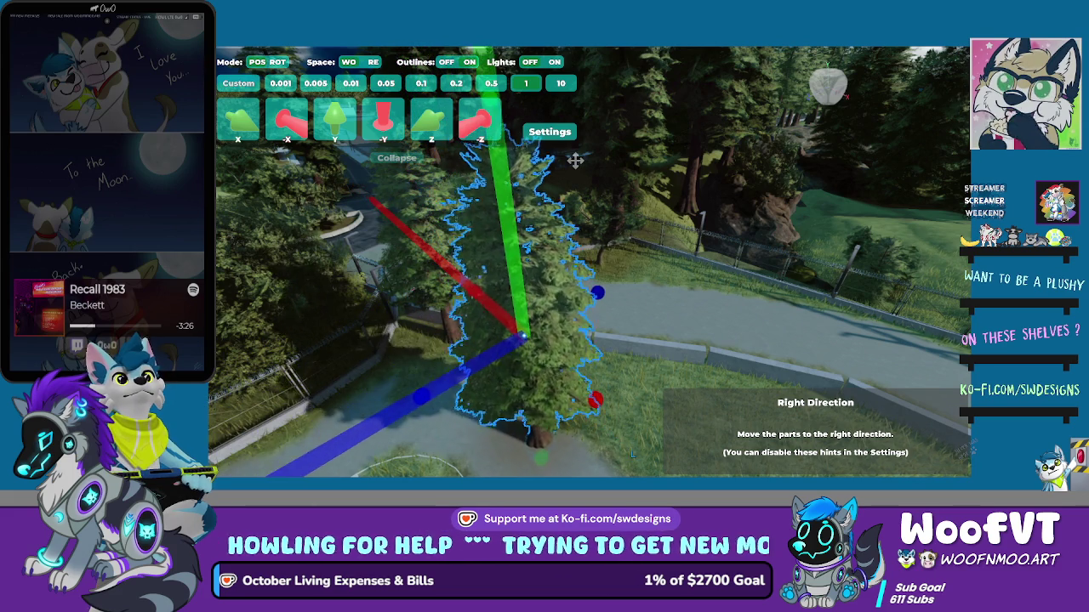
key(Right)
key(Up)
key(Up)
key(Up)
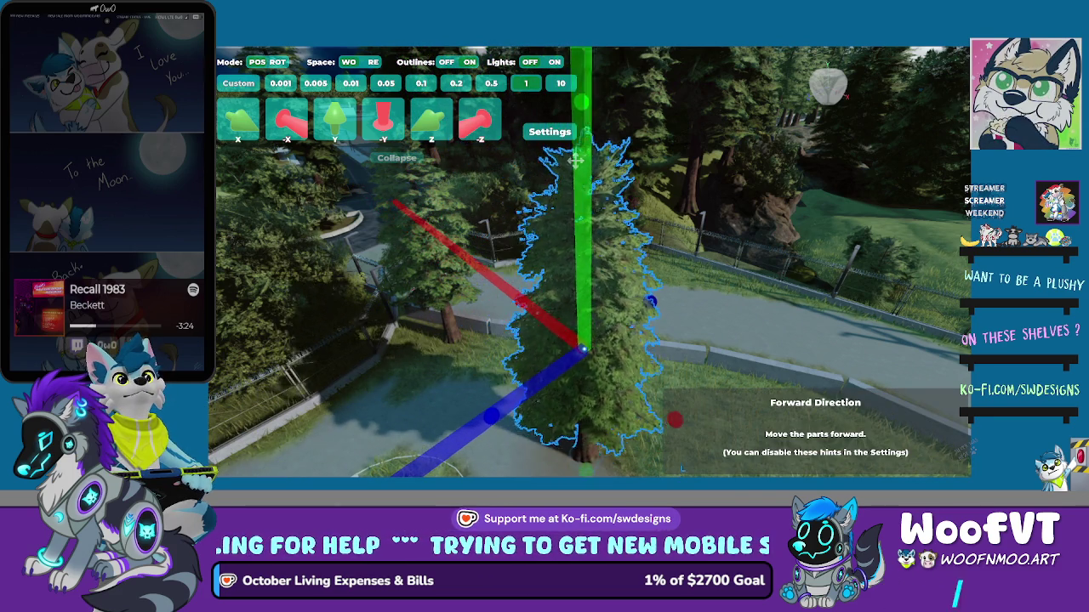
key(Up)
key(Up)
key(Up)
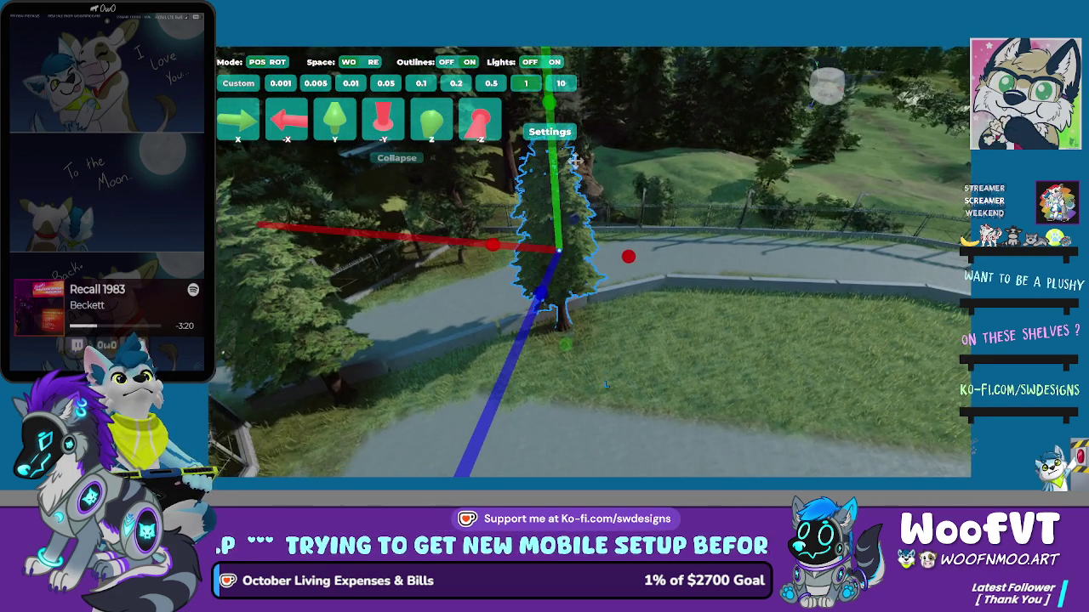
Yaw the tree slightly, then nudge it three steps to the right
key(r)
key(Left)
key(Left)
key(Left)
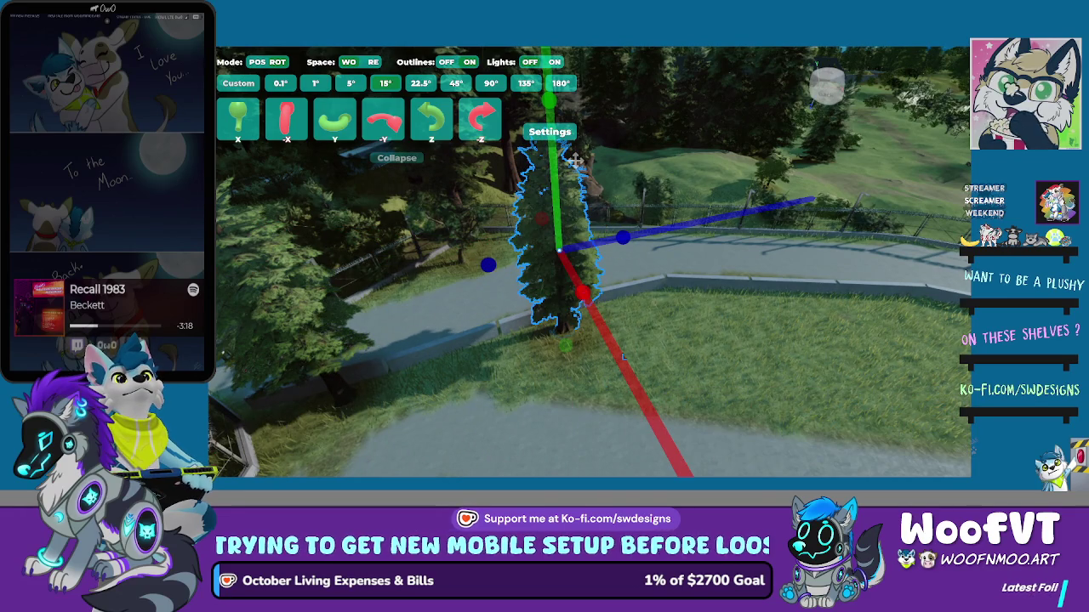
key(r)
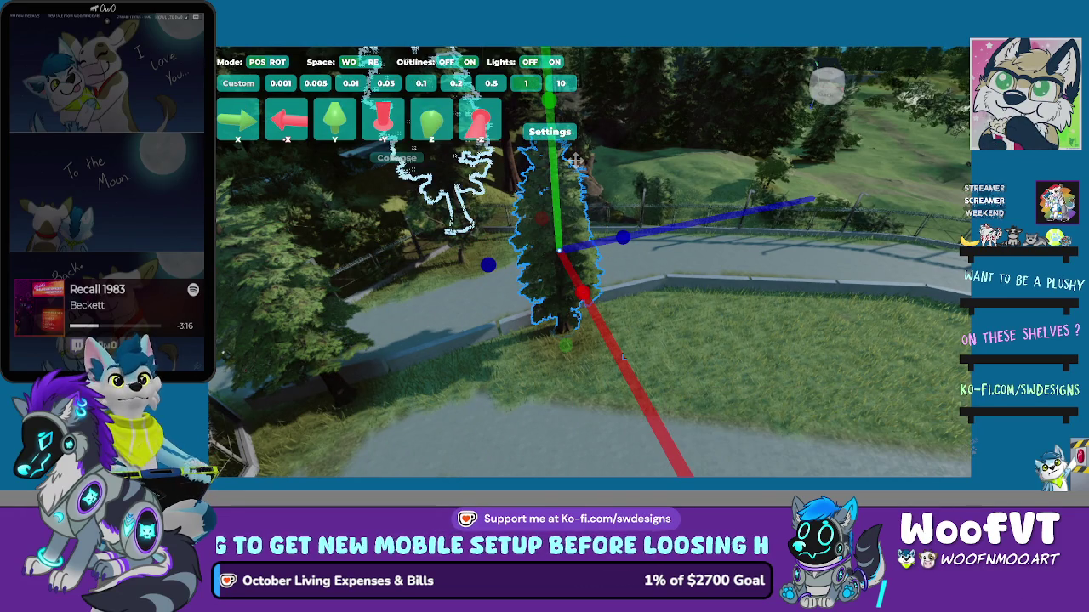
key(Right)
key(Right)
key(Right)
key(Right)
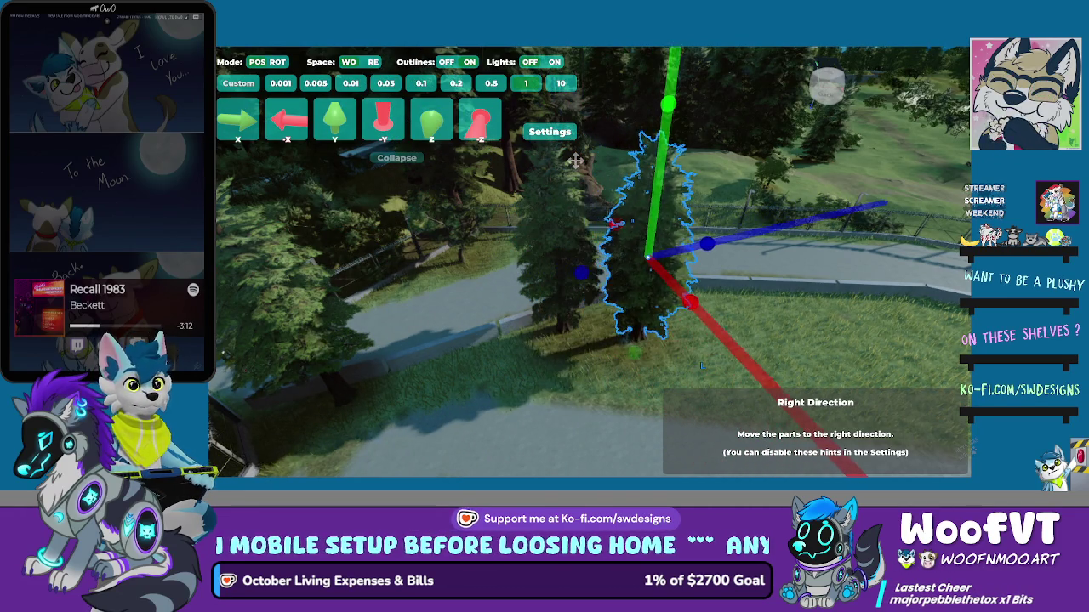
key(Right)
key(Right)
key(Right)
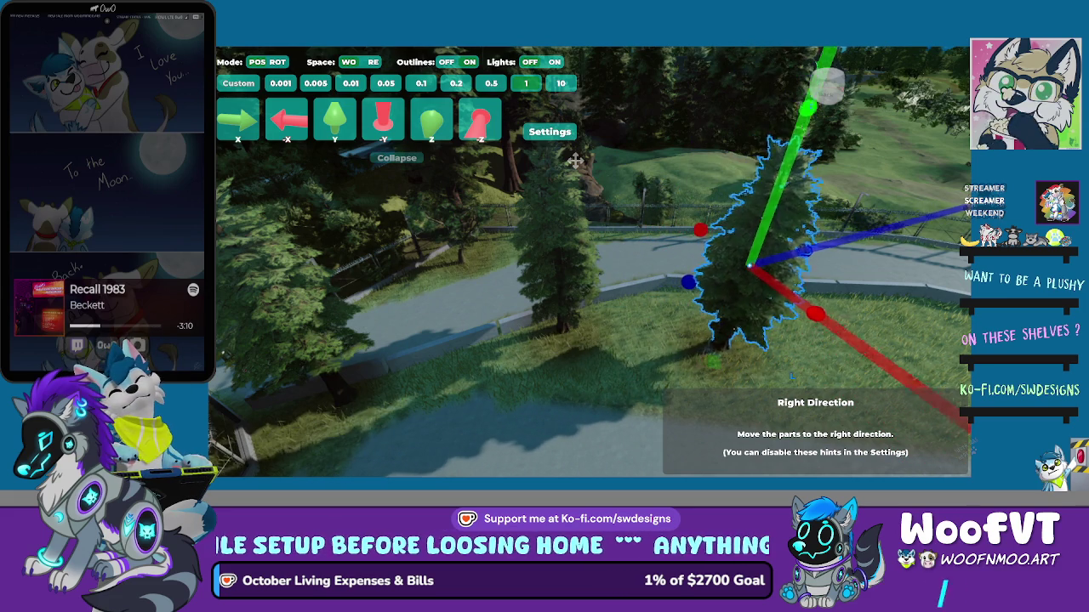
key(Right)
key(Right)
key(Right)
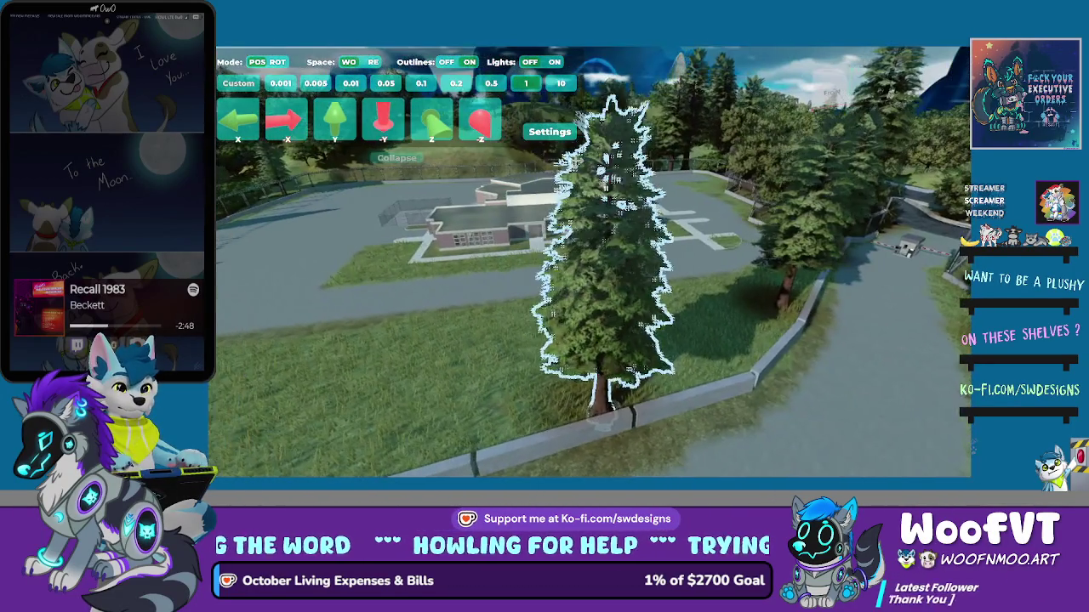
Select another pine tree and move it right and forward along the grass
click(575, 159)
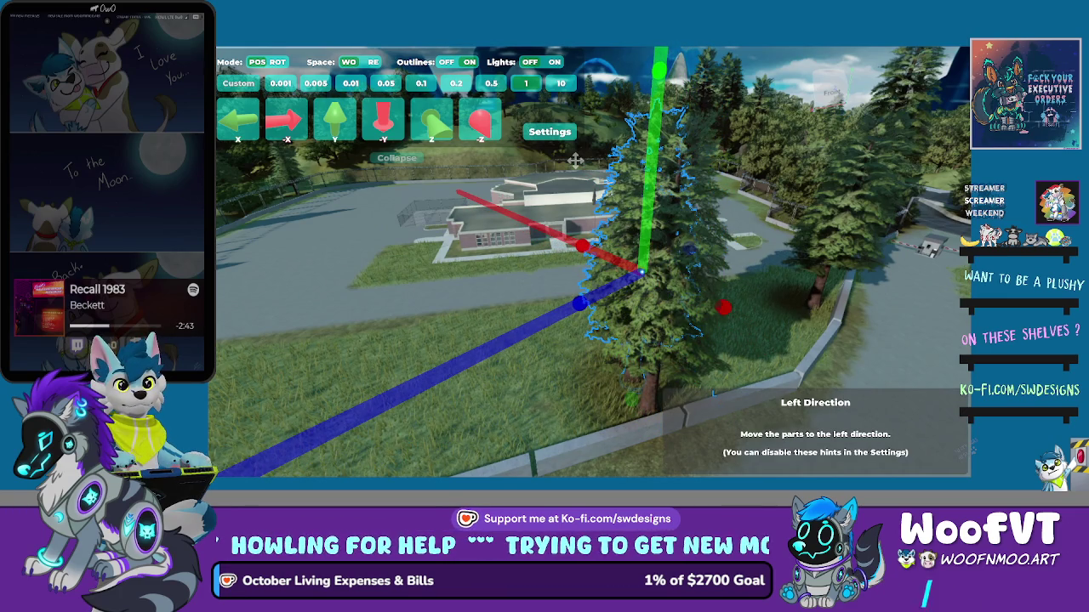
key(Right)
key(Right)
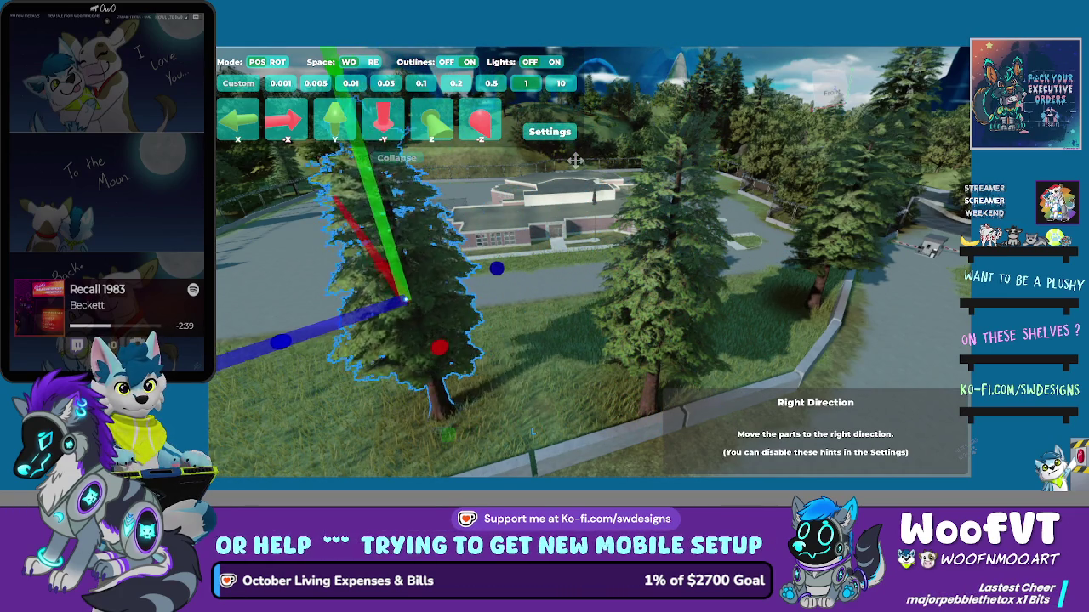
key(Right)
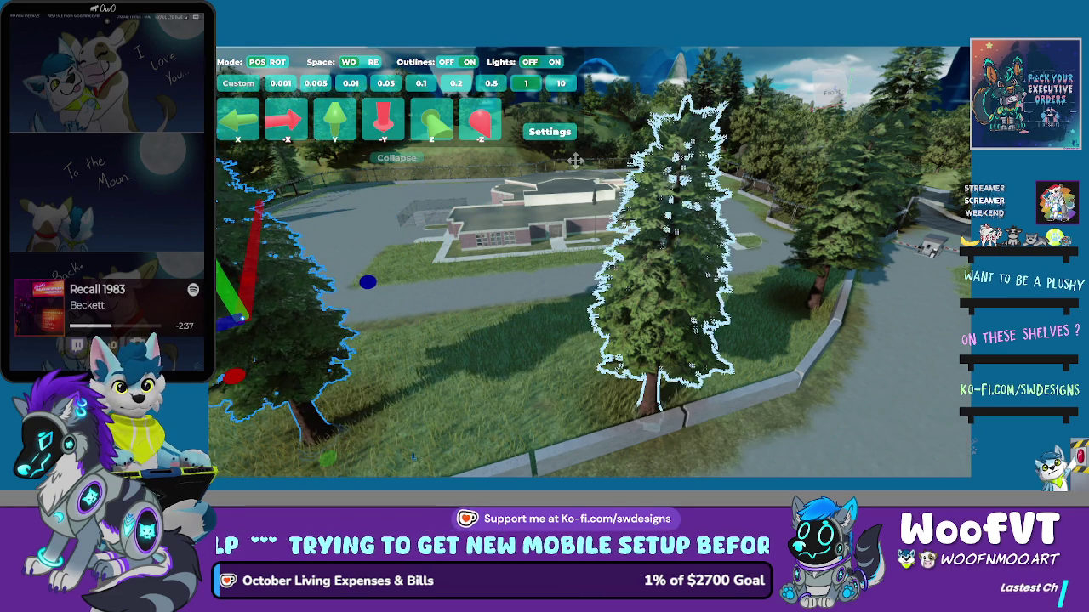
key(Up)
key(Up)
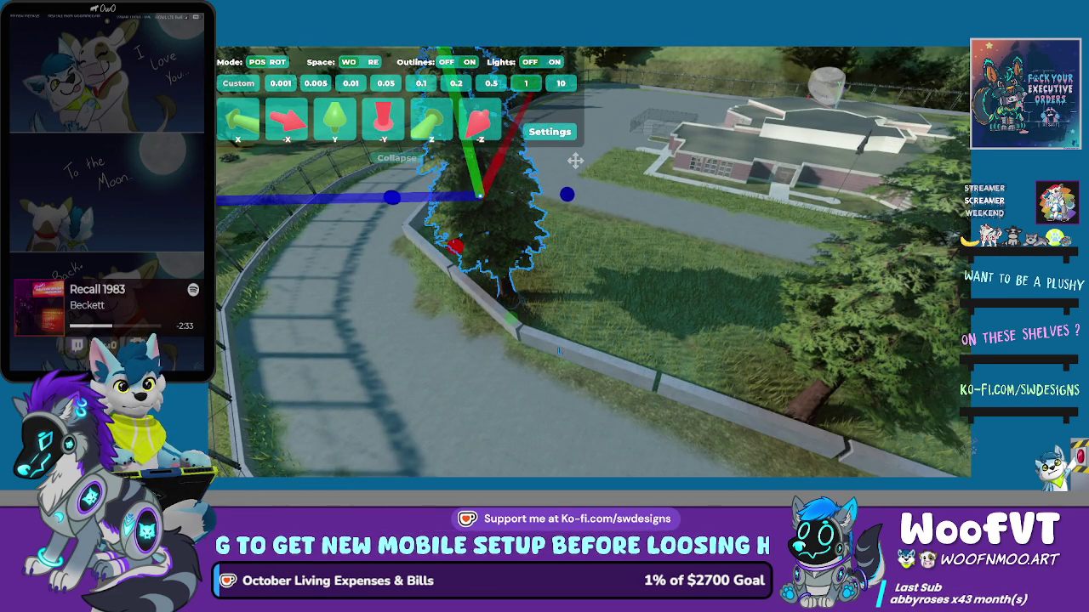
key(Up)
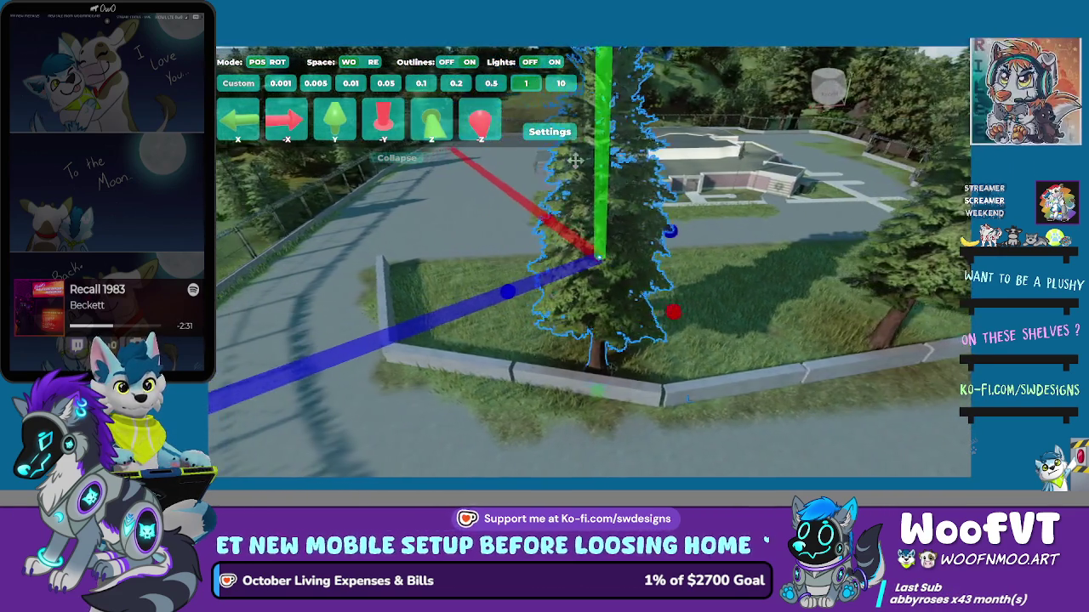
key(Up)
Fine-tune the tree backward and further right onto the grass island's curbed edge
key(Down)
key(Up)
key(Down)
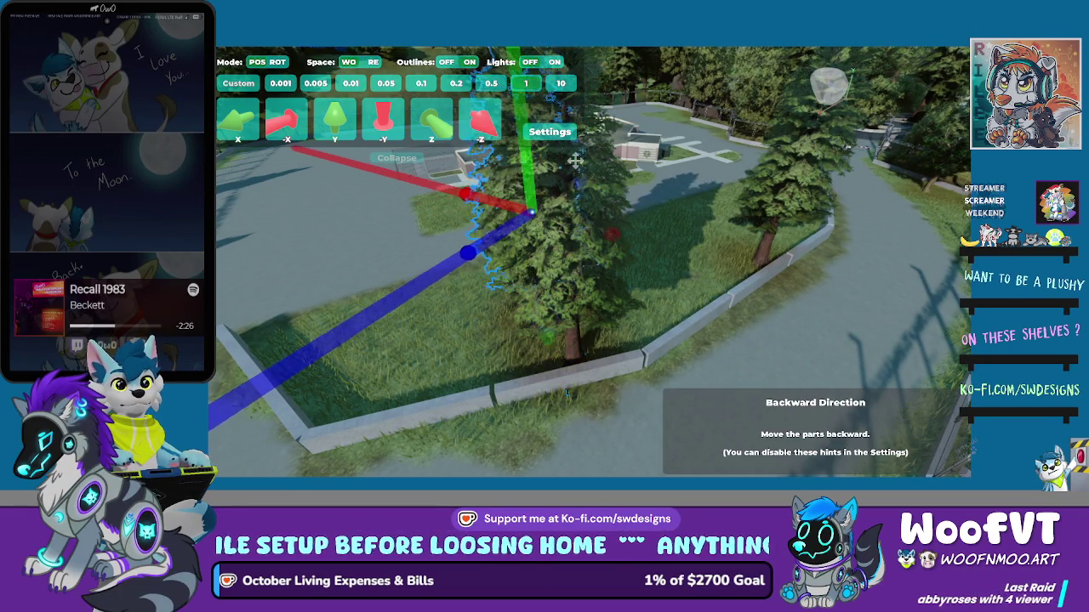
key(Right)
key(Right)
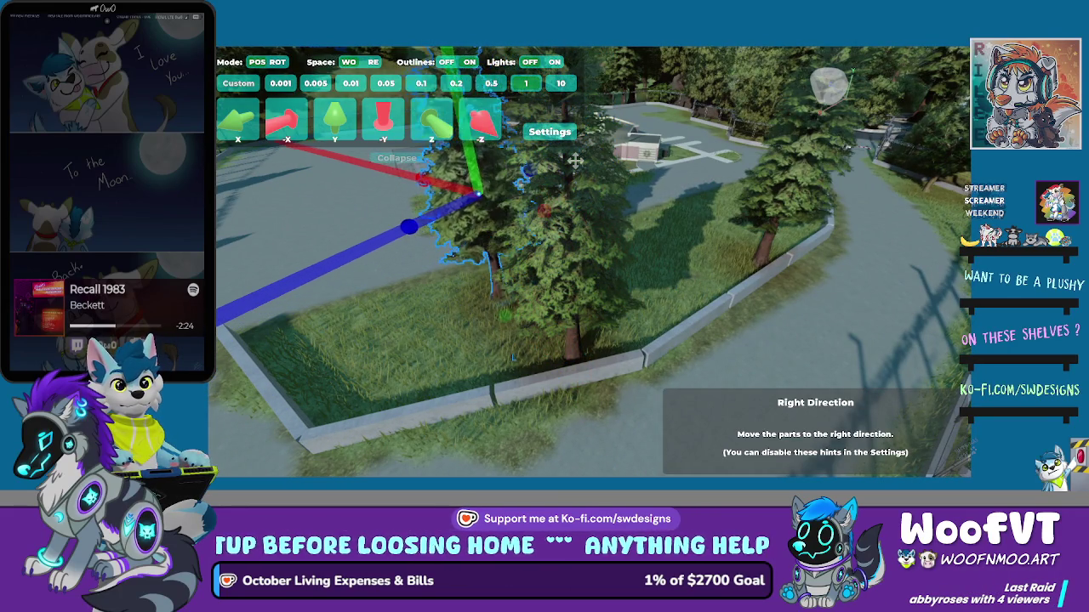
key(Right)
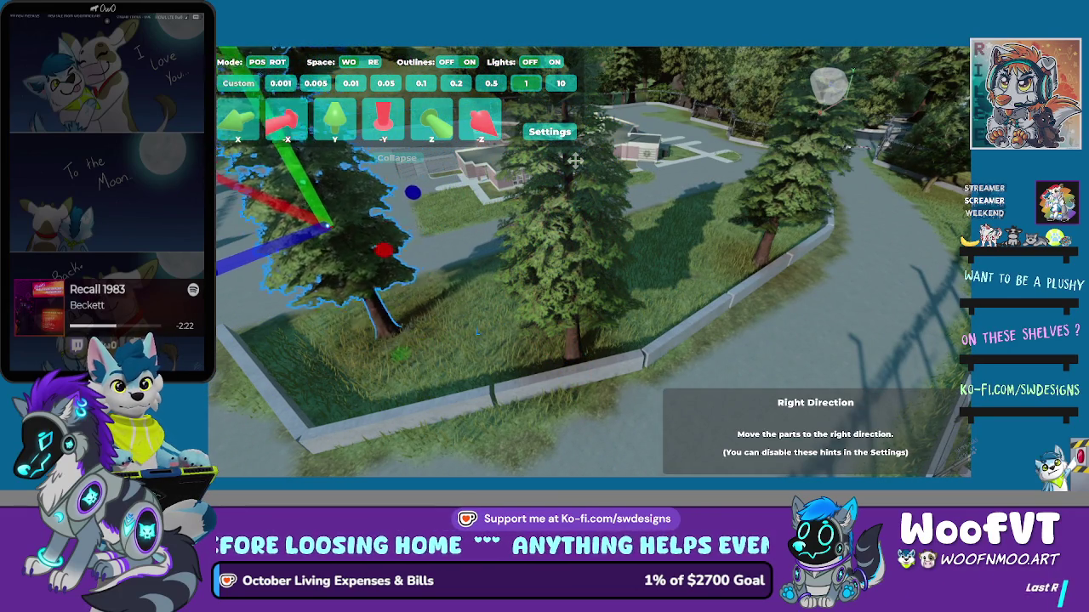
key(Right)
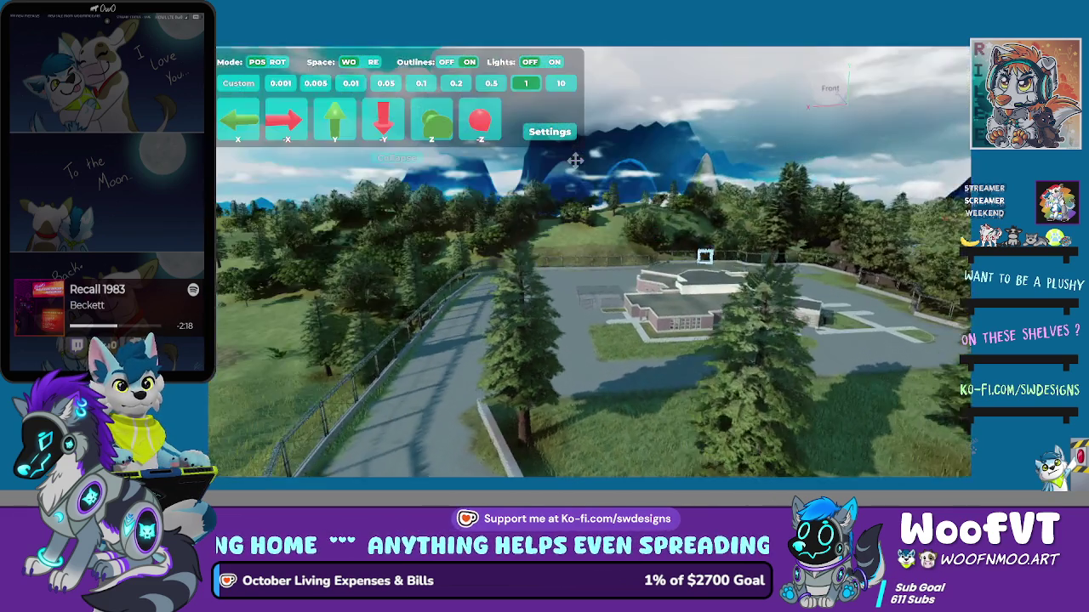
key(Tab)
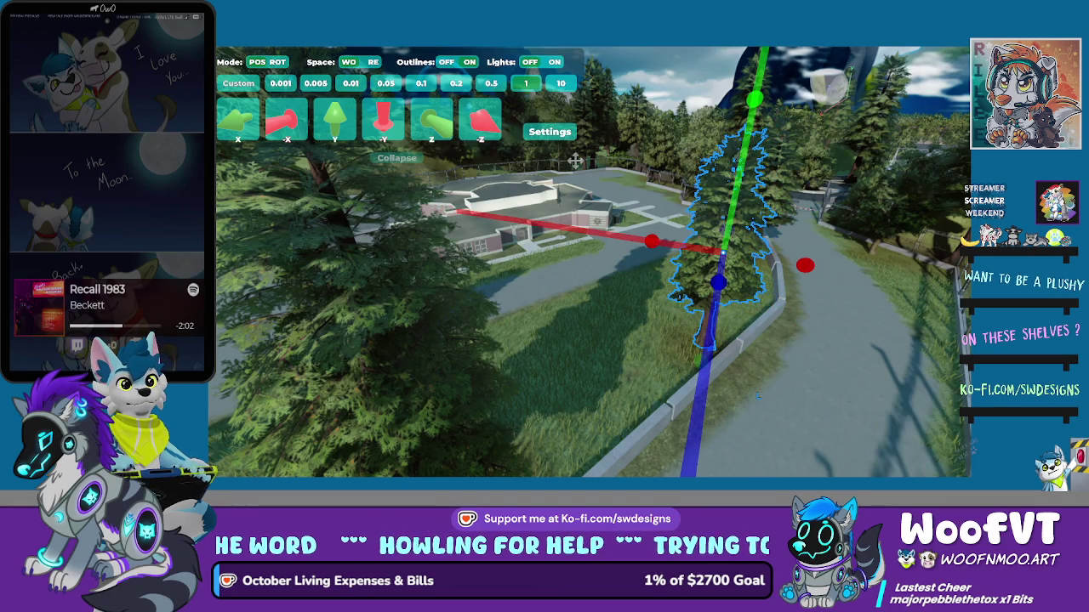
Lower the pine tree one step
key(Page_Down)
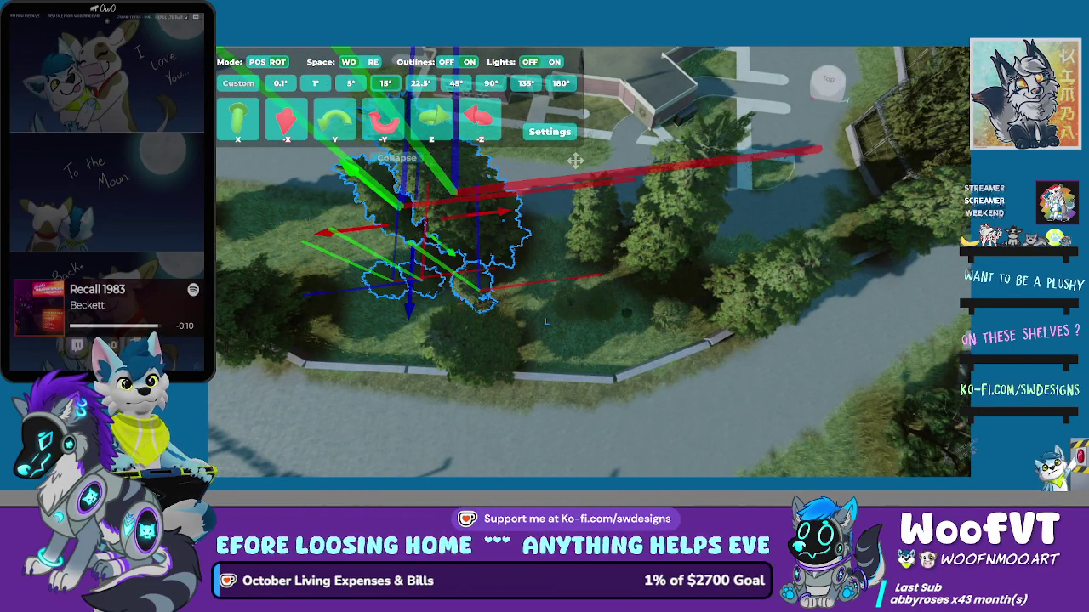
Move and turn the selected trees, then deselect them
drag(575, 160, 575, 160)
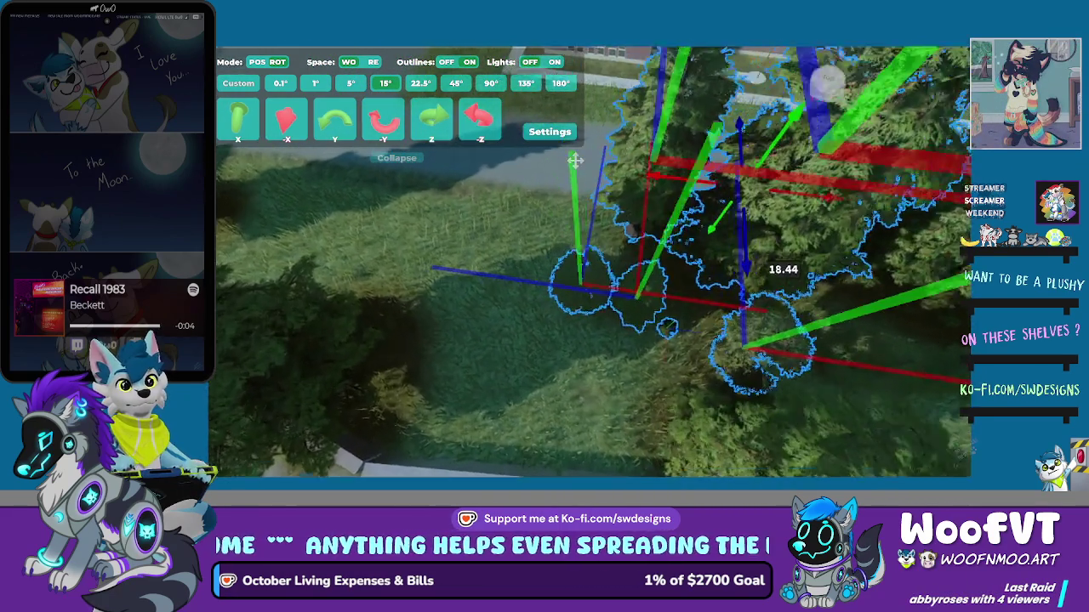
key(e)
key(z)
key(r)
key(s)
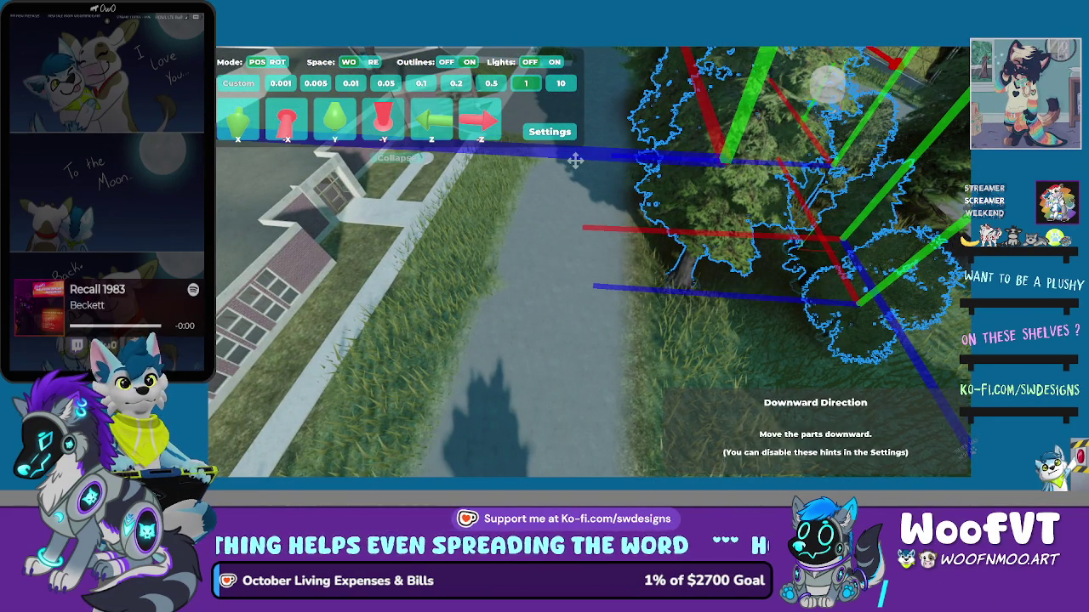
key(Escape)
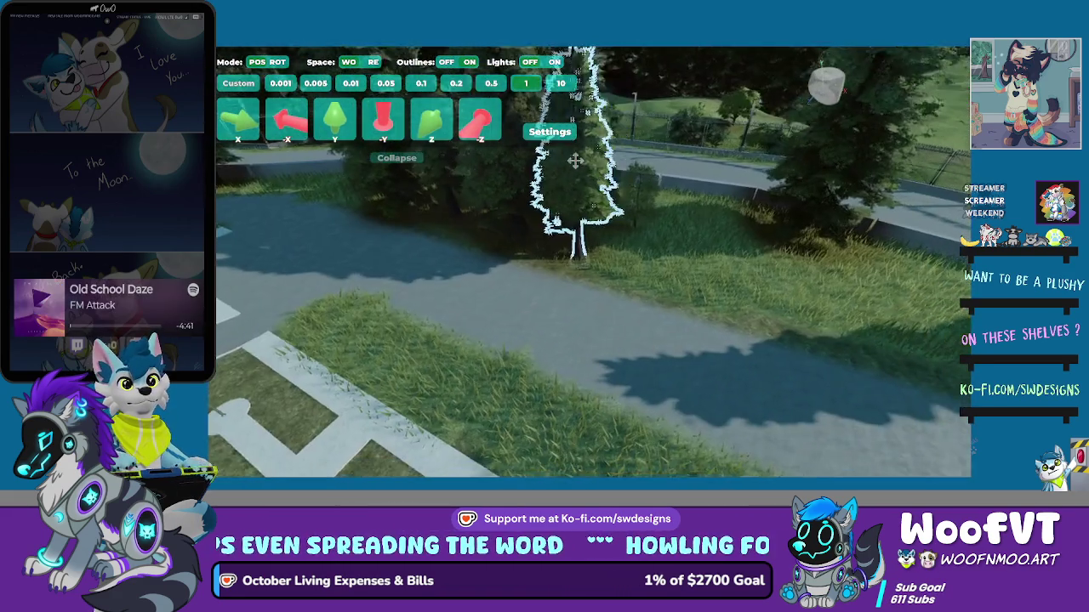
Select the pine beside the road, slide it across the grass and rotate it left
click(575, 161)
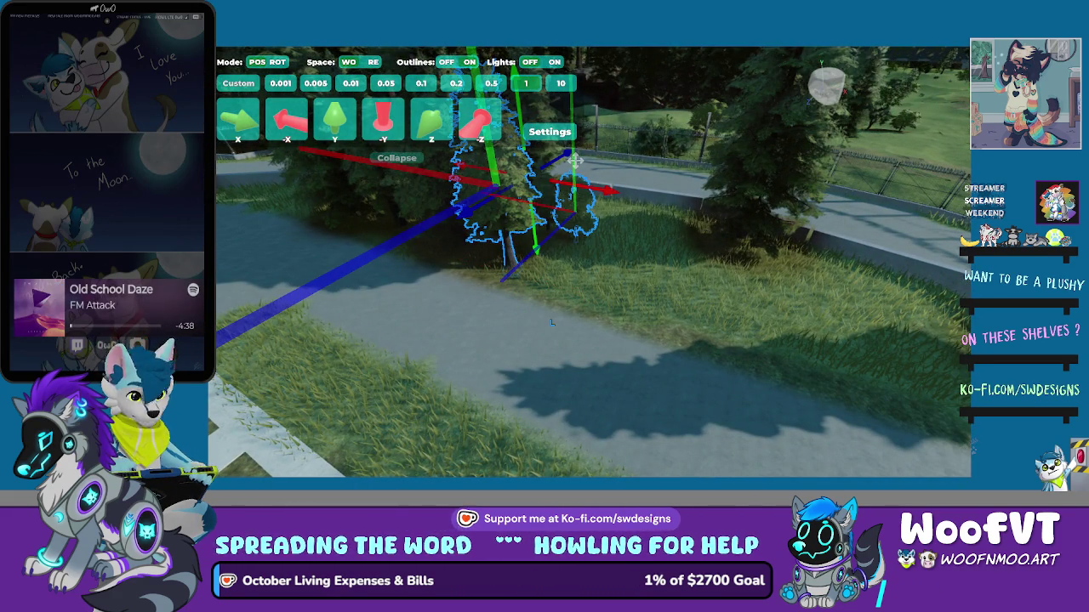
drag(574, 161, 575, 160)
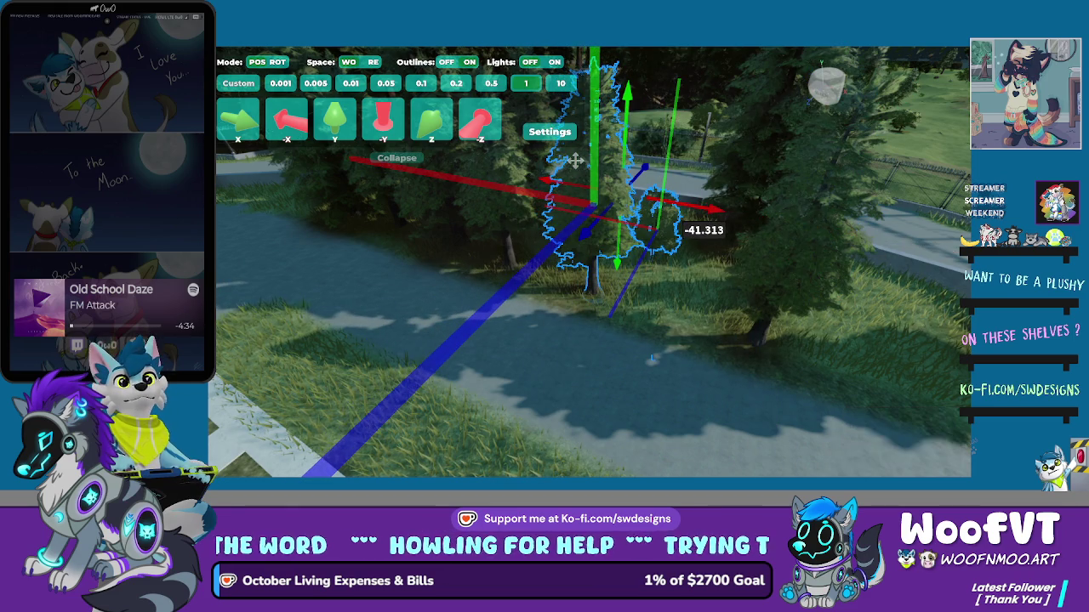
key(r)
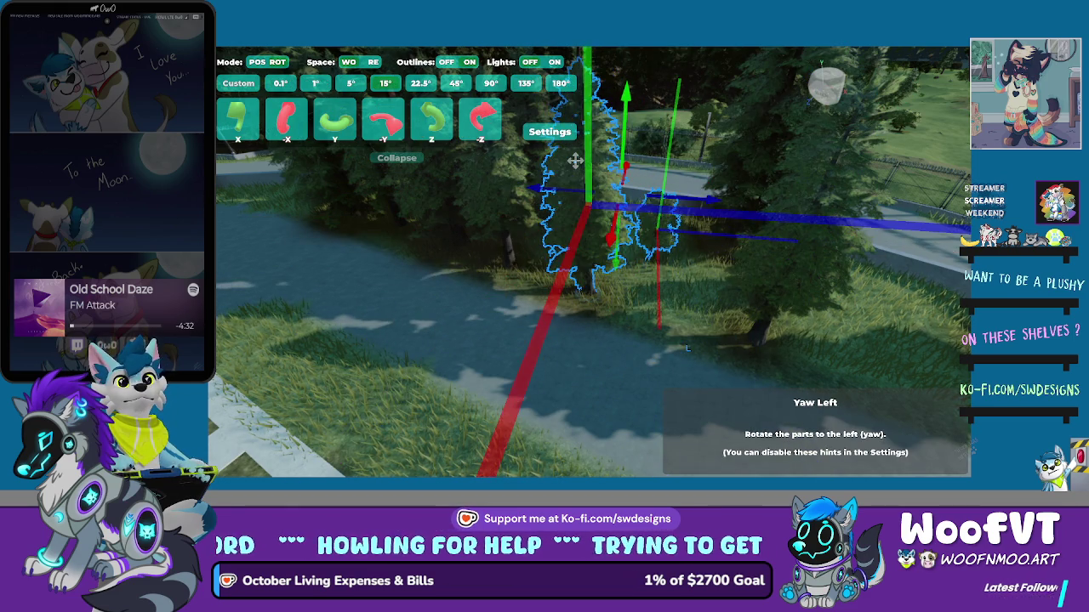
key(Escape)
scroll(575, 160, down, 5)
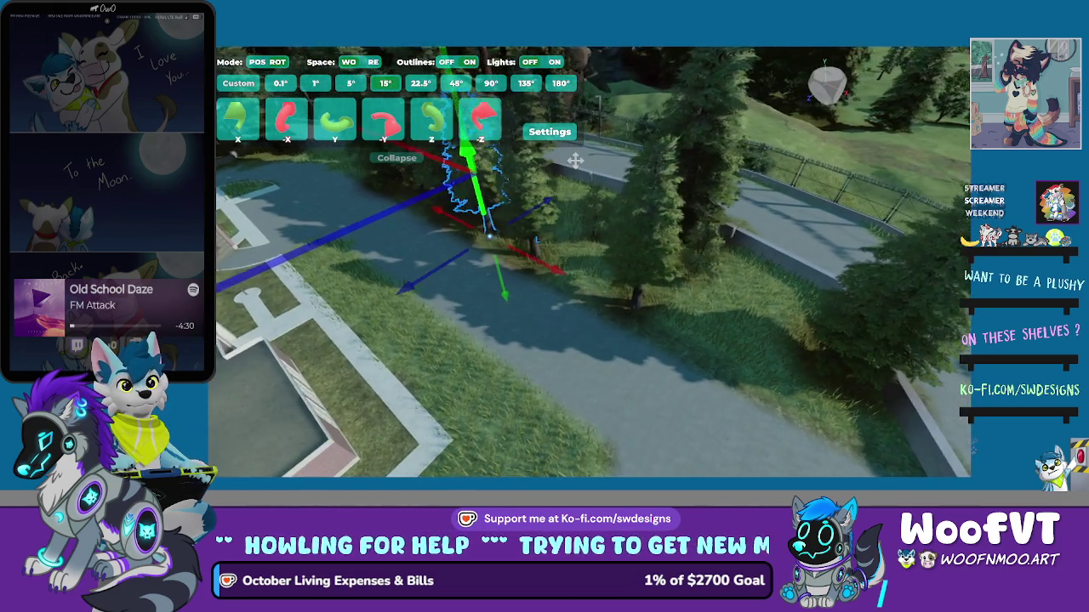
key(e)
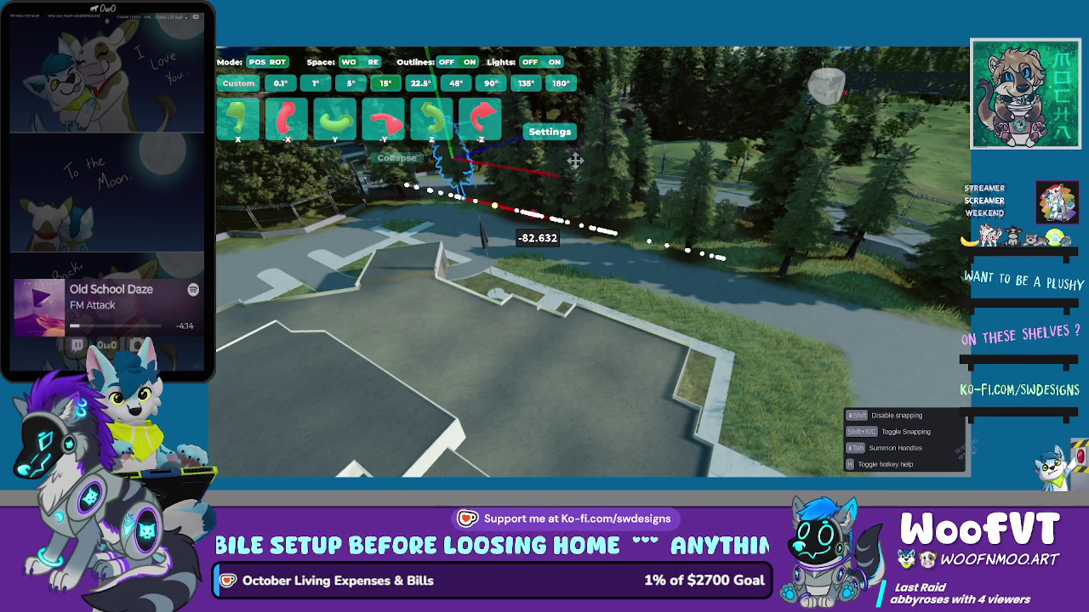
Test a forward tilt on the skatepark-edge tree, undo it, then delete the tree
key(Up)
key(ctrl+z)
key(Tab)
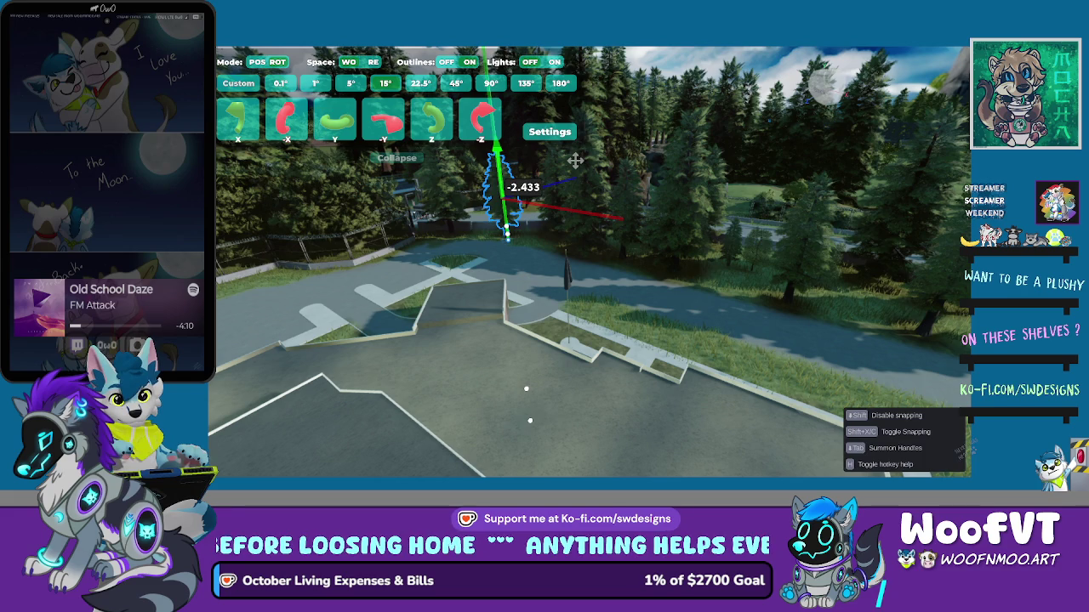
key(Delete)
key(w)
scroll(575, 160, down, 5)
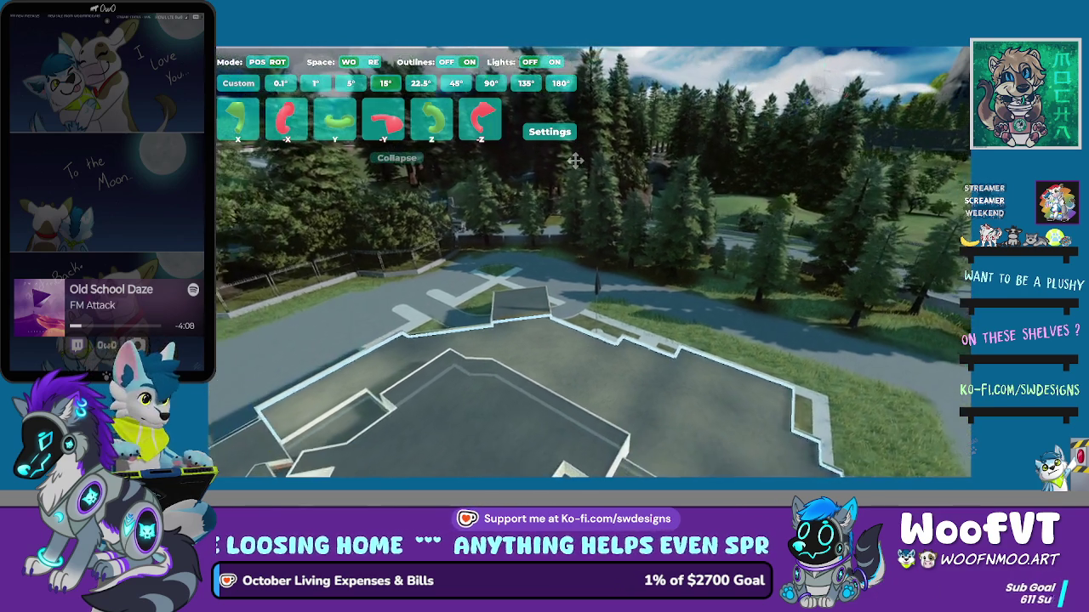
scroll(575, 160, down, 3)
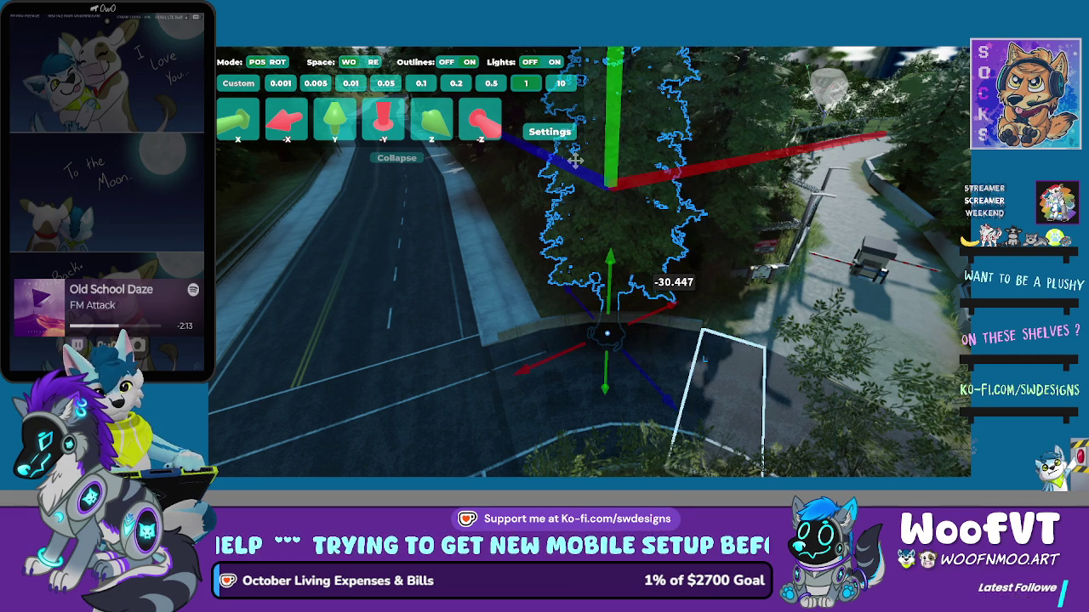
Select the pine beside the road with the move handles shown
key(Tab)
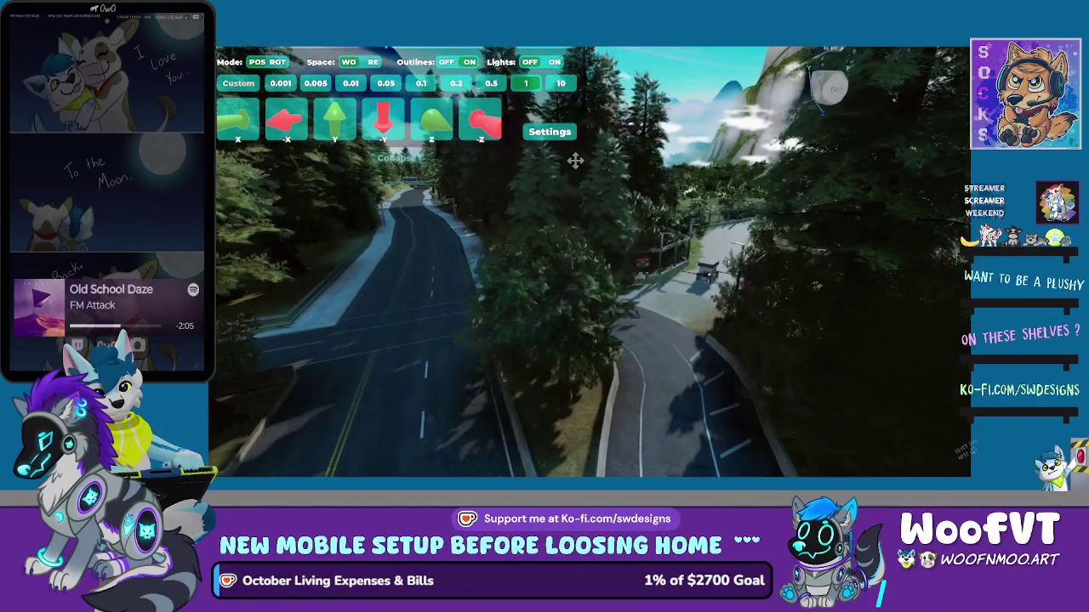
click(576, 160)
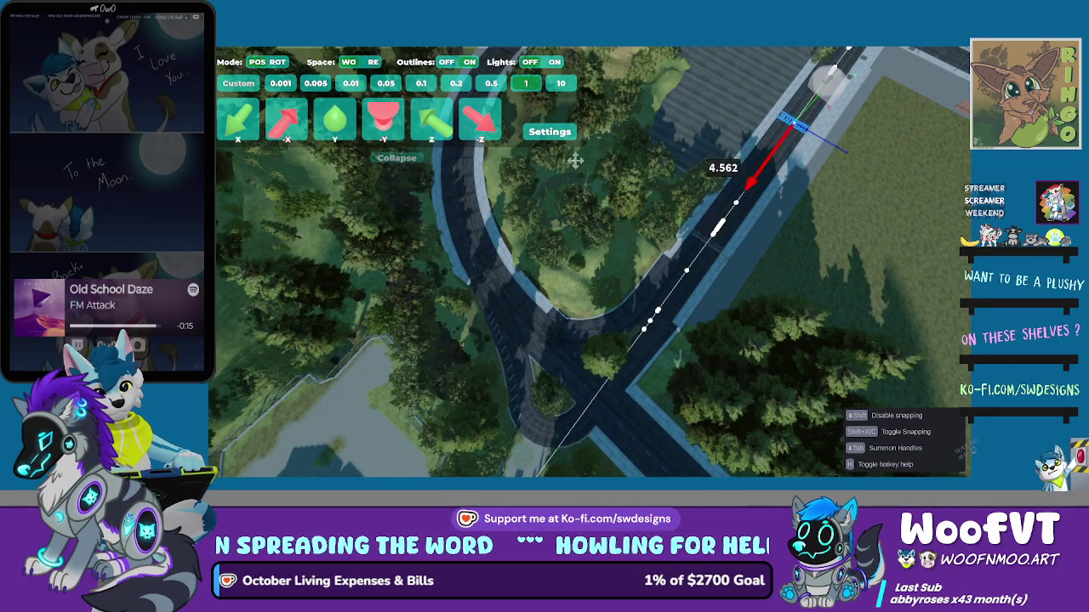
Slide the crosswalk down to the straight stretch of road and view along it
drag(749, 183, 600, 392)
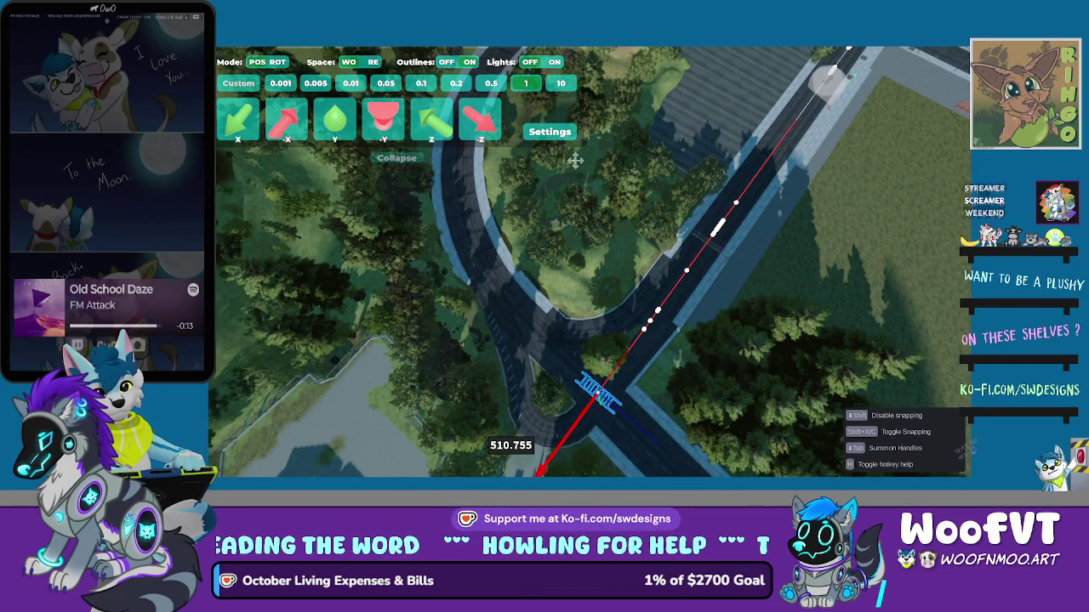
drag(563, 362, 547, 349)
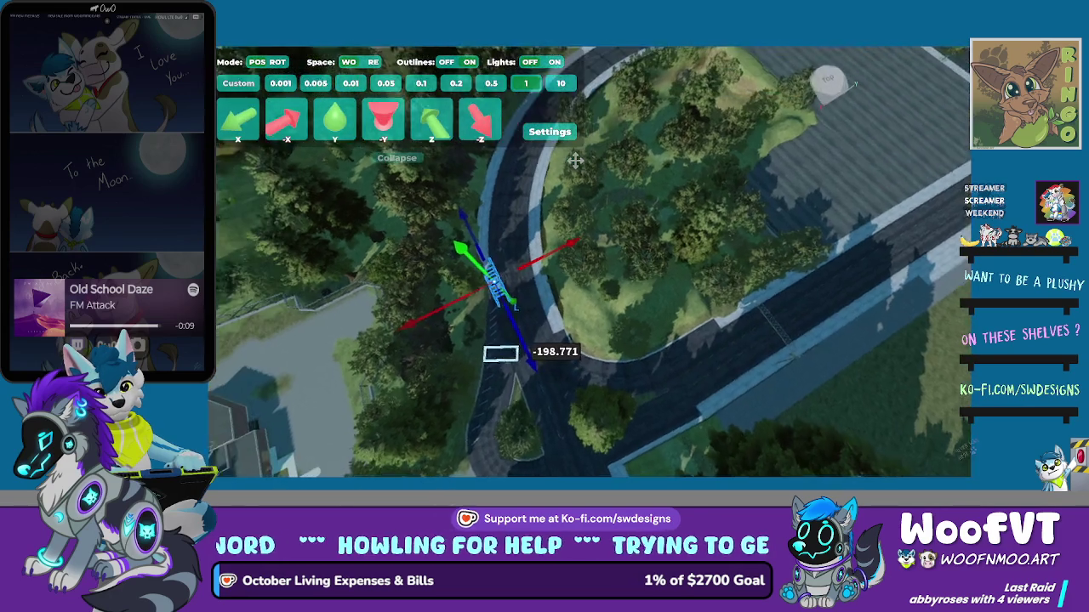
scroll(575, 161, up, 3)
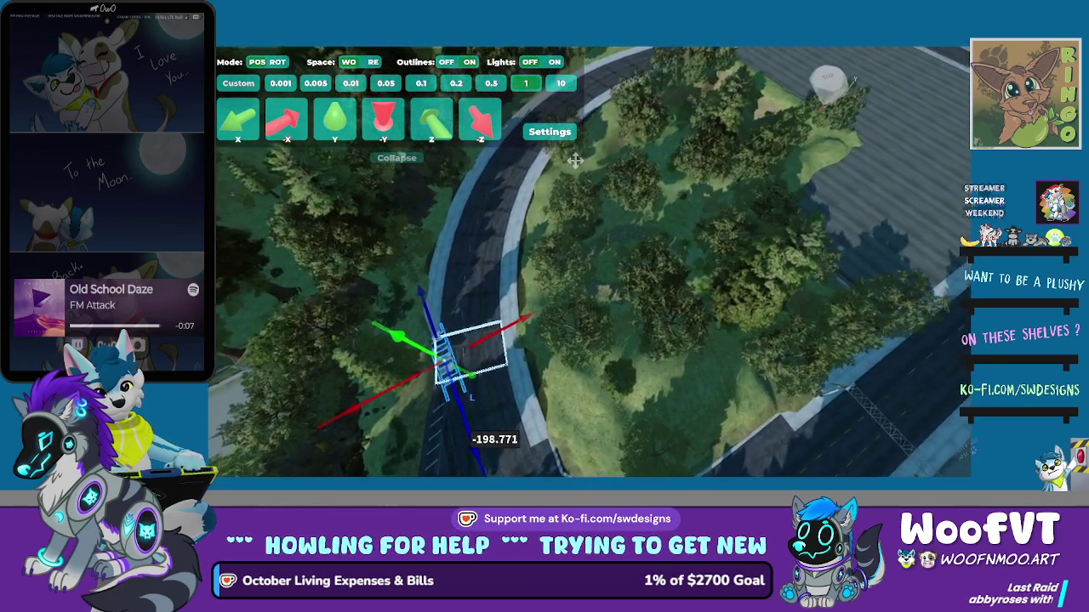
key(Page_Down)
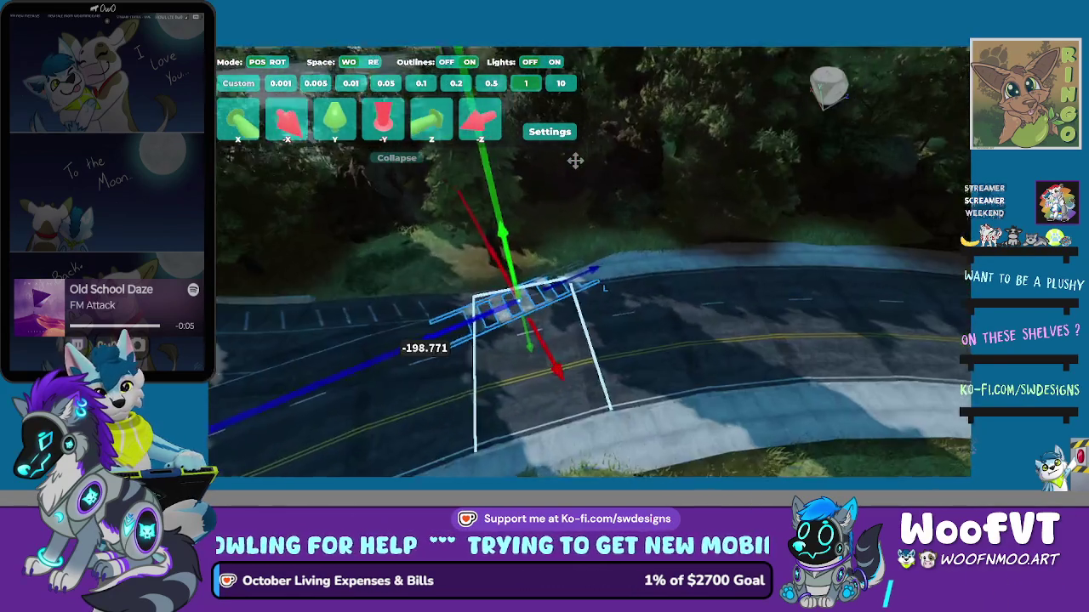
key(Left)
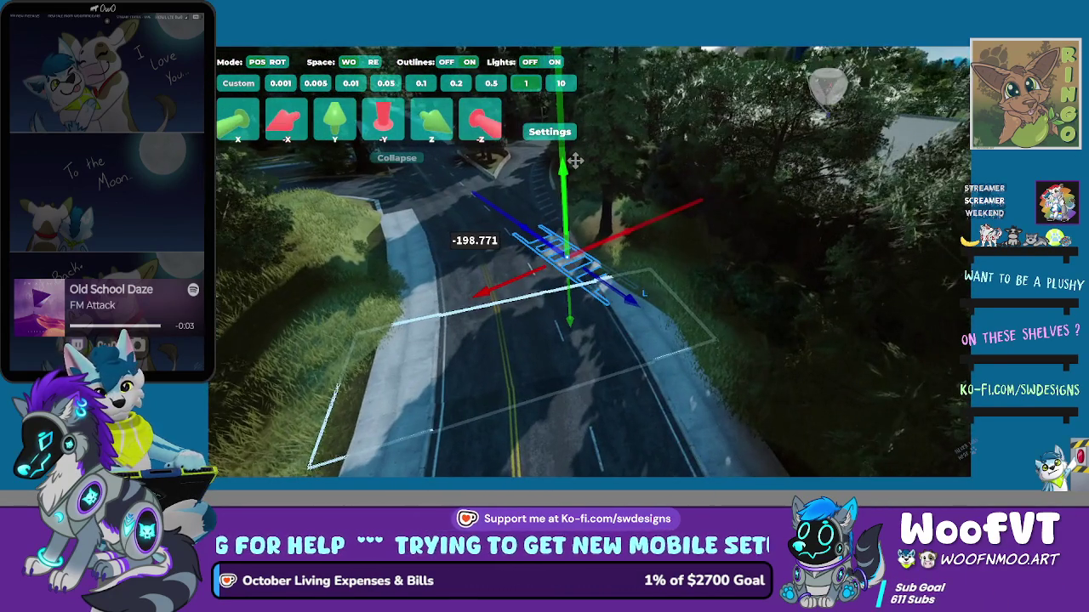
key(Left)
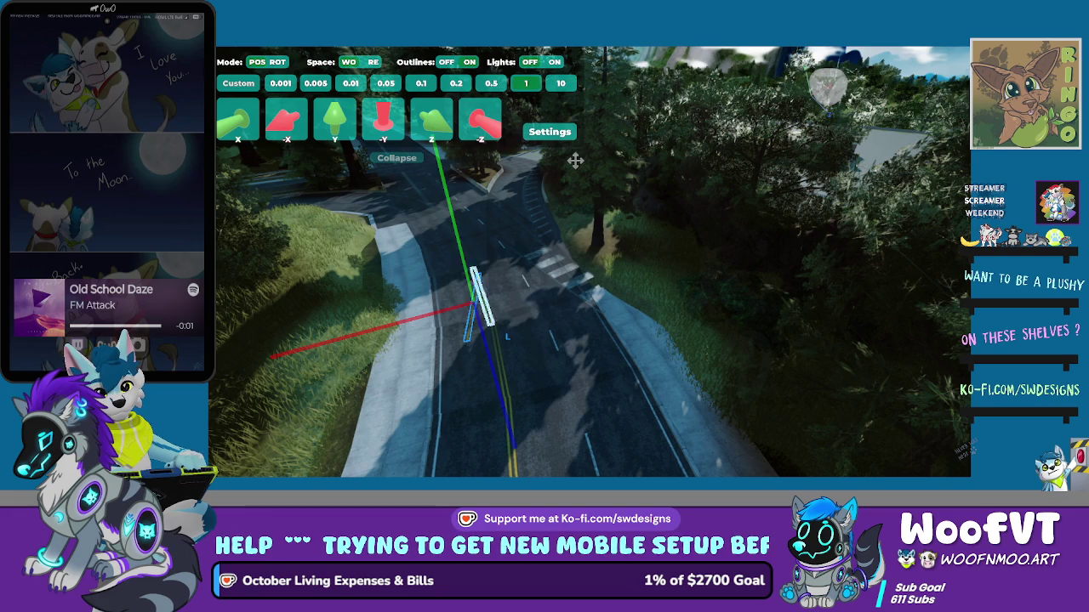
Nudge the crosswalk sideways and rotate it about 71° to span the lanes
drag(575, 159, 575, 160)
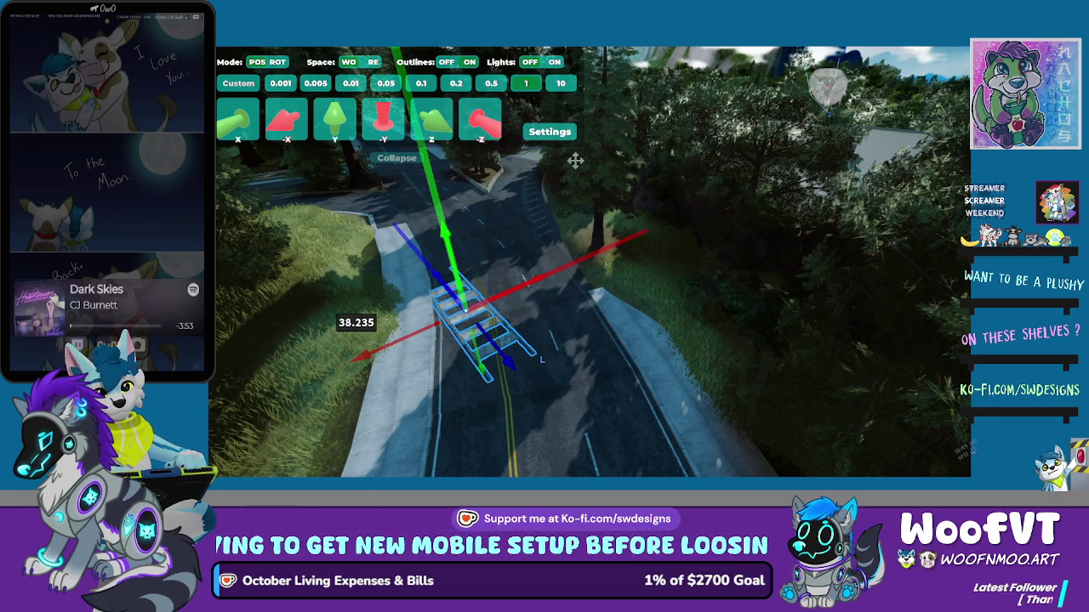
key(r)
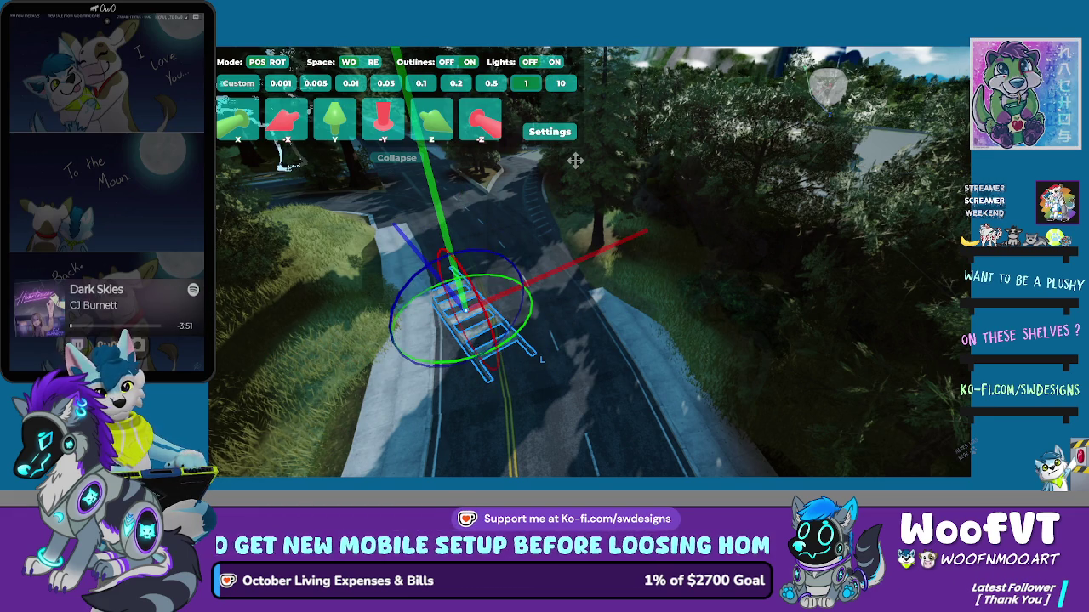
drag(574, 160, 575, 160)
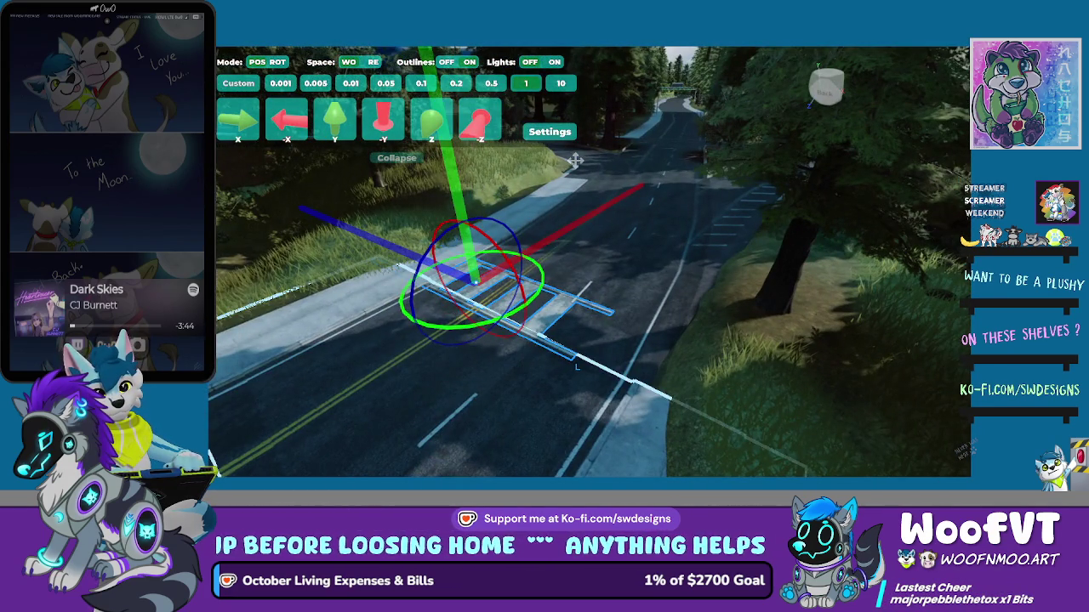
Reposition the crosswalk and fine-tune its rotation across the road
key(g)
click(575, 160)
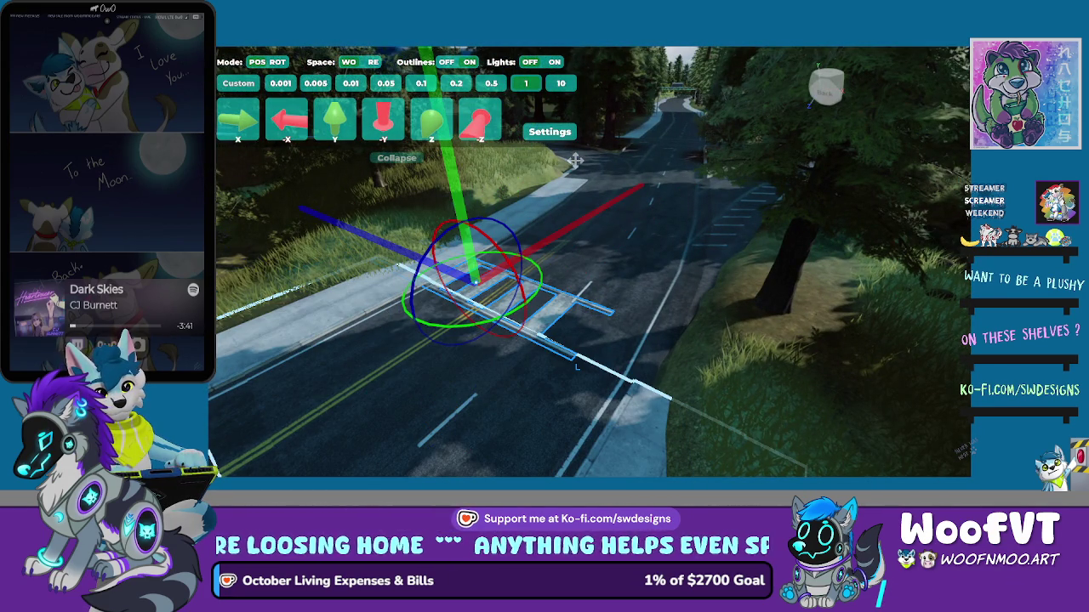
key(r)
click(575, 160)
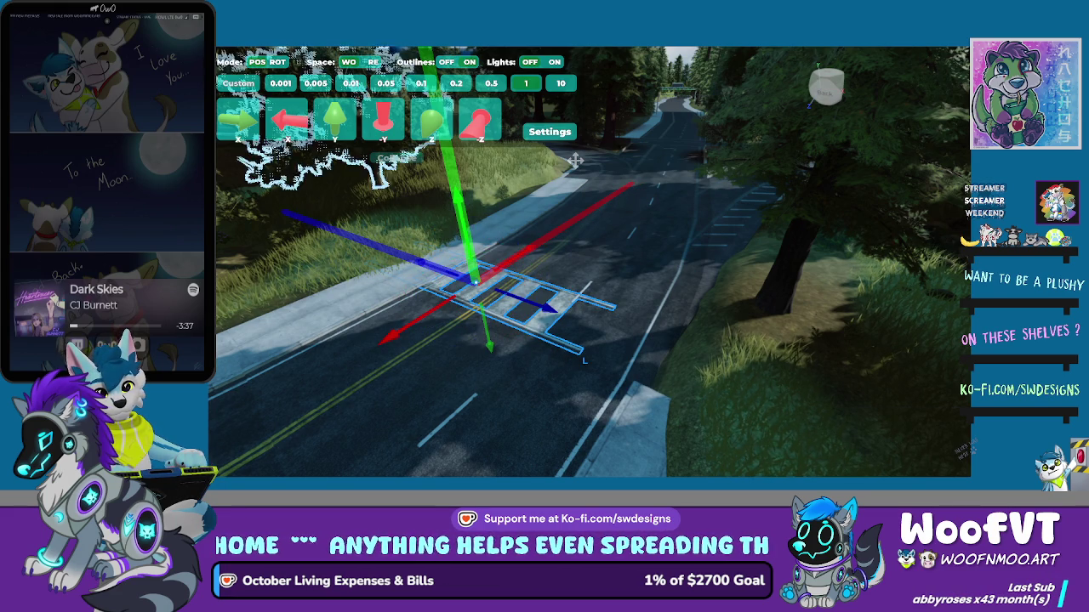
Slide the crosswalk along its length and across the road until it spans curb to curb
key(g)
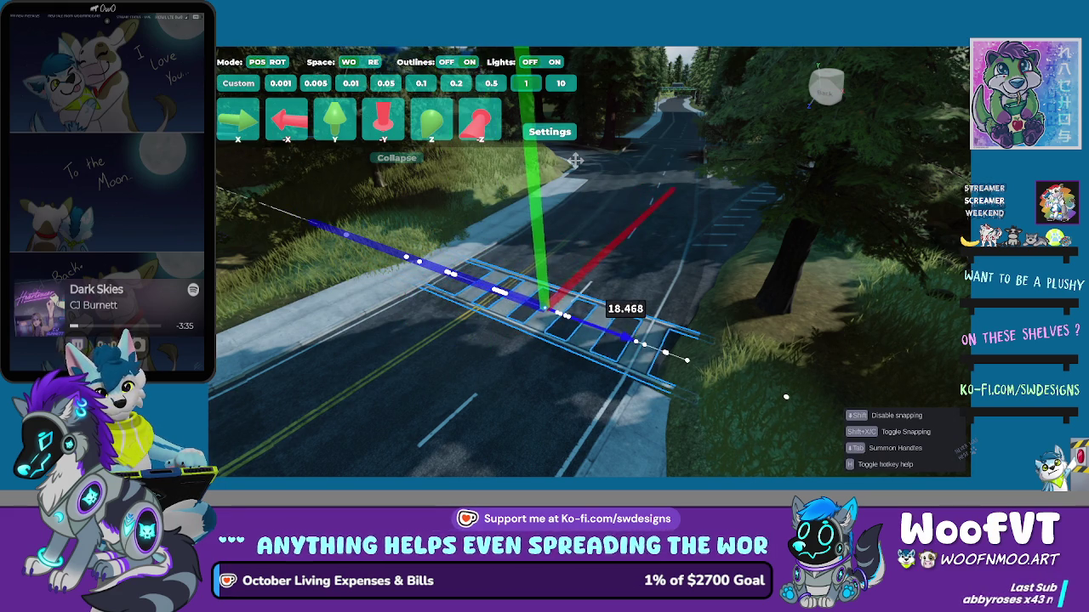
click(575, 159)
key(w)
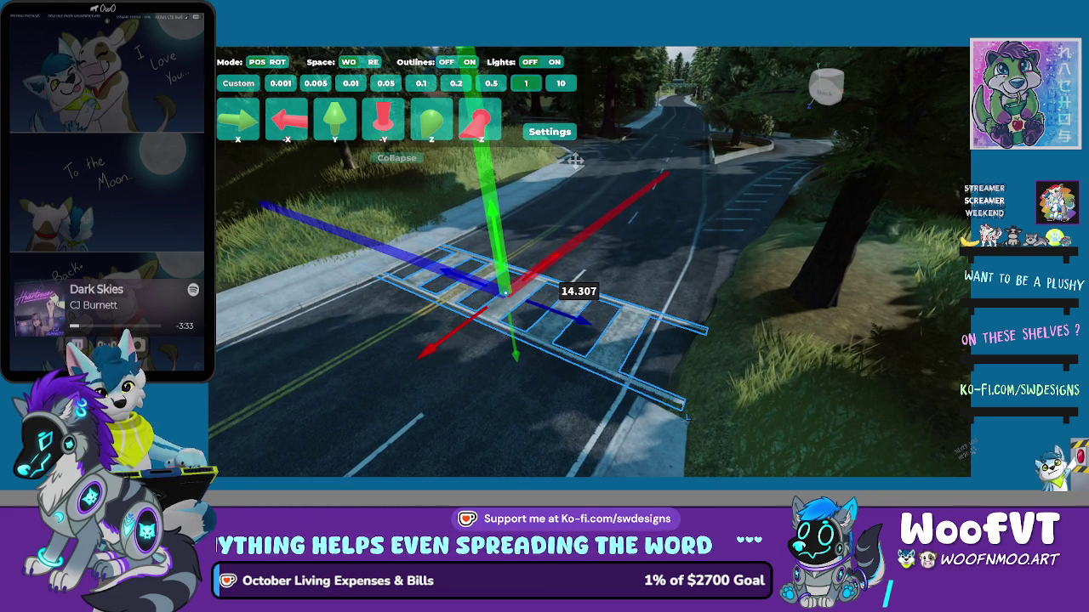
key(g)
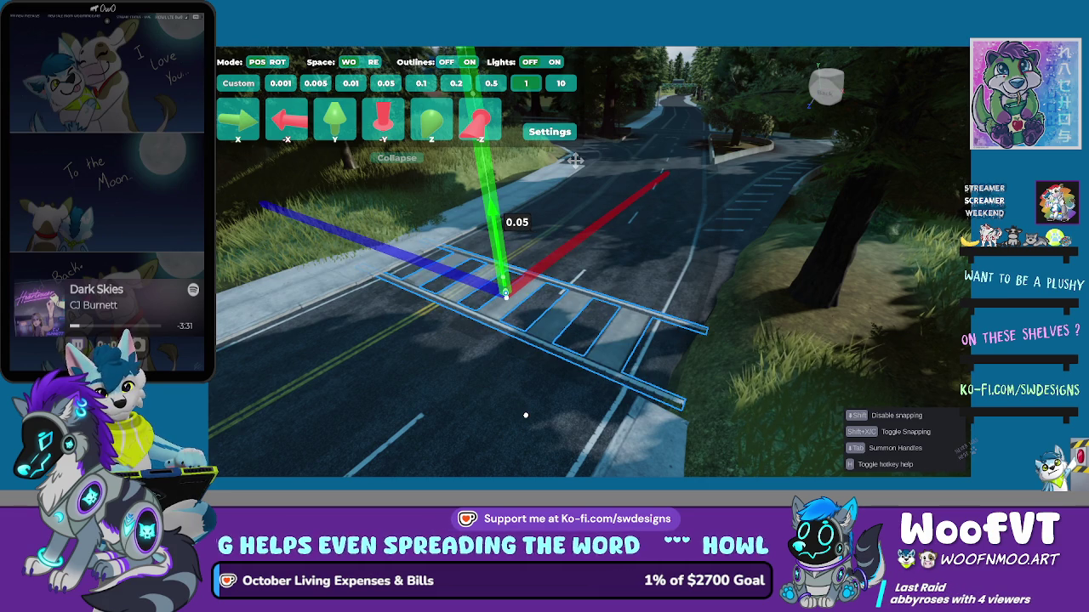
click(575, 160)
key(x)
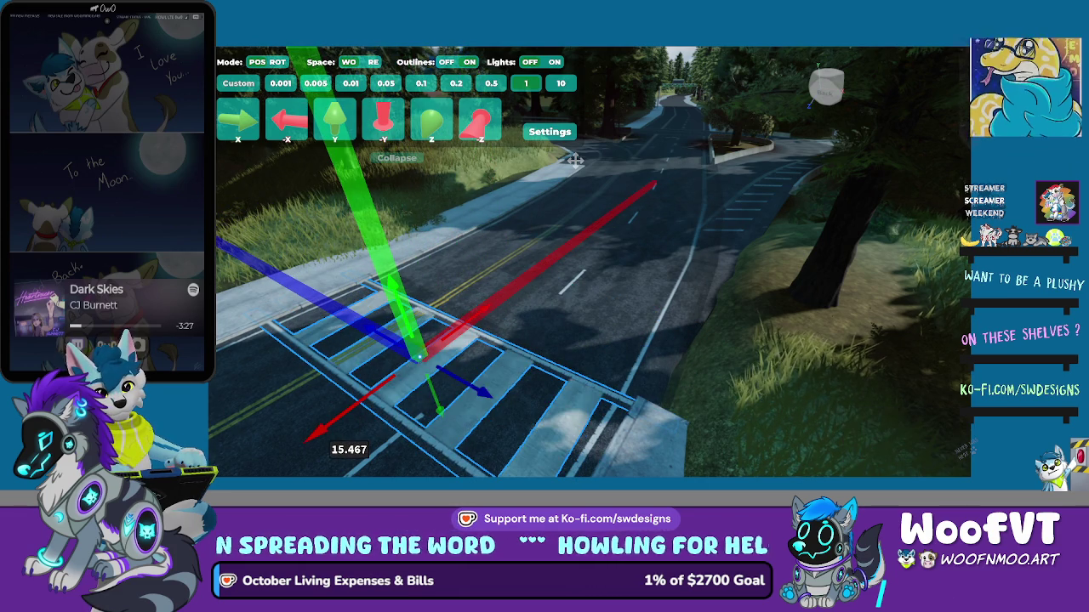
click(575, 160)
key(f)
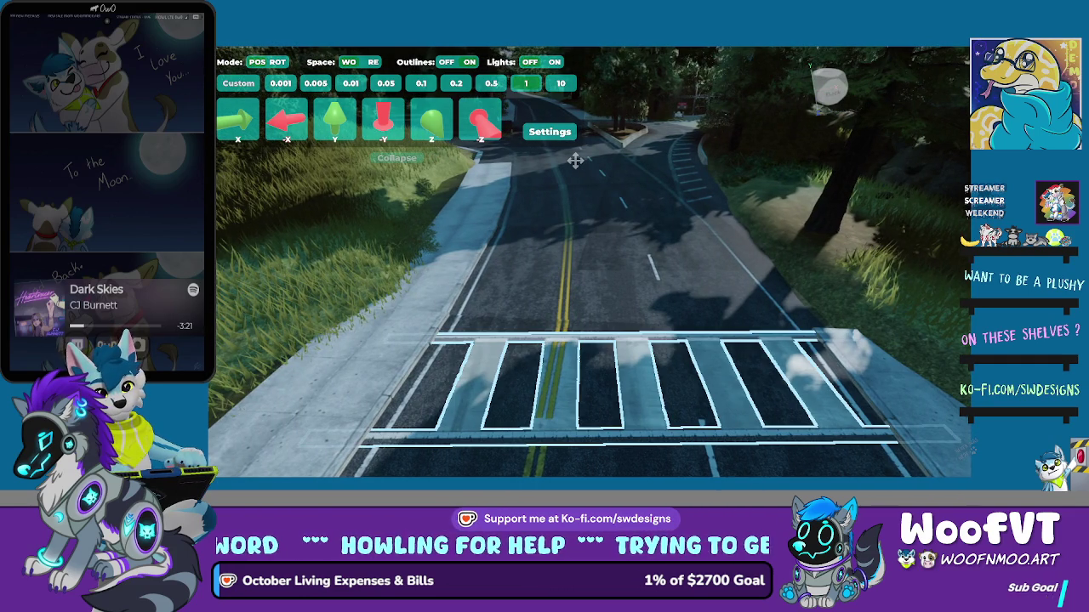
Pull the crosswalk slightly along the road, then select and scale the yellow centre line
click(575, 161)
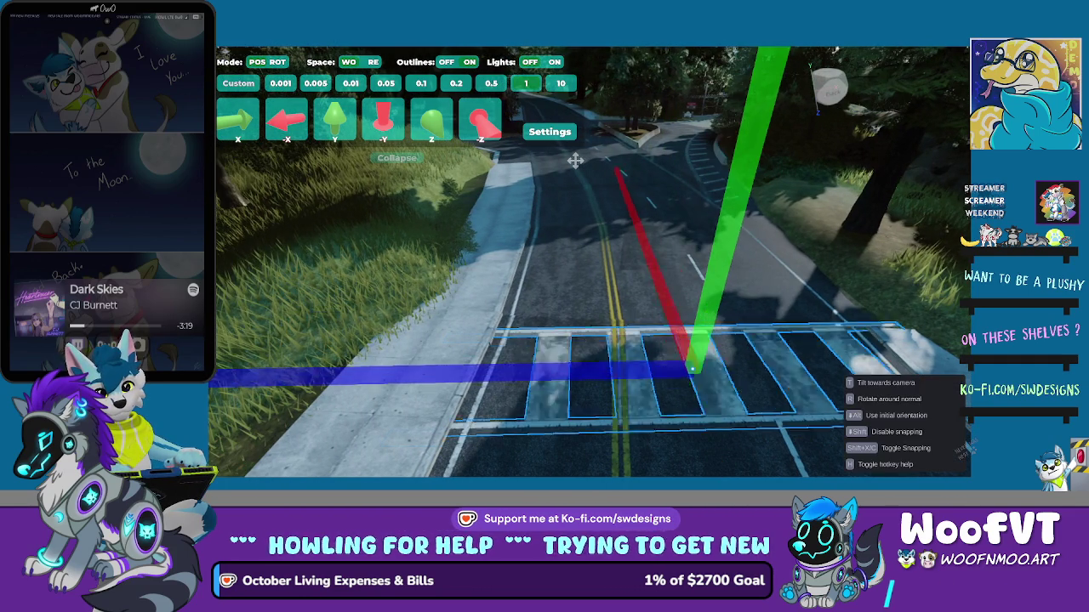
mouse_move(694, 230)
mouse_down()
mouse_move(659, 375)
mouse_move(662, 333)
mouse_move(685, 387)
mouse_move(702, 242)
mouse_up()
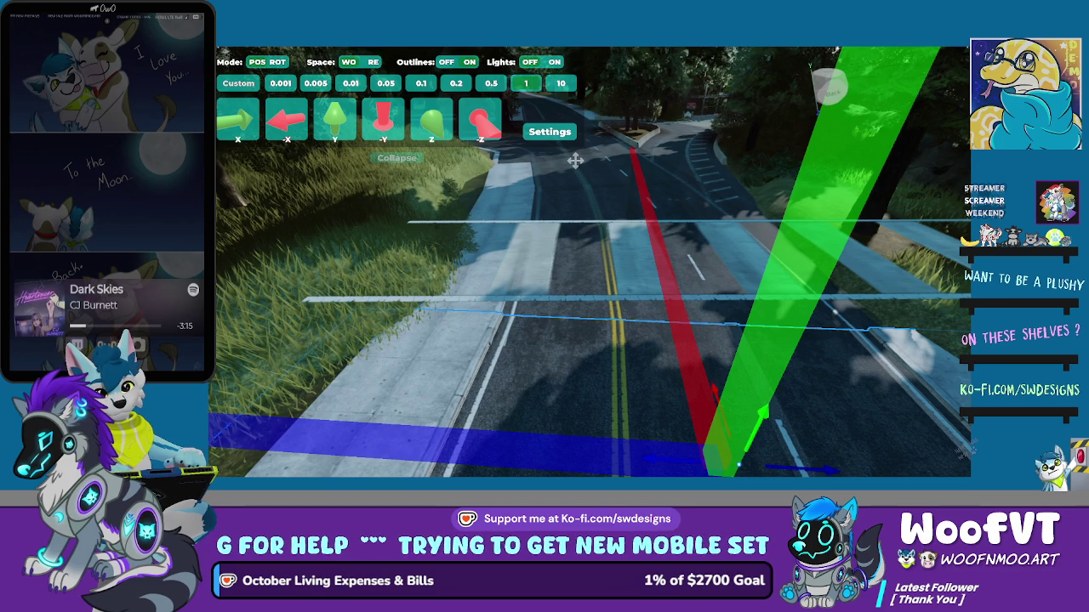
click(618, 341)
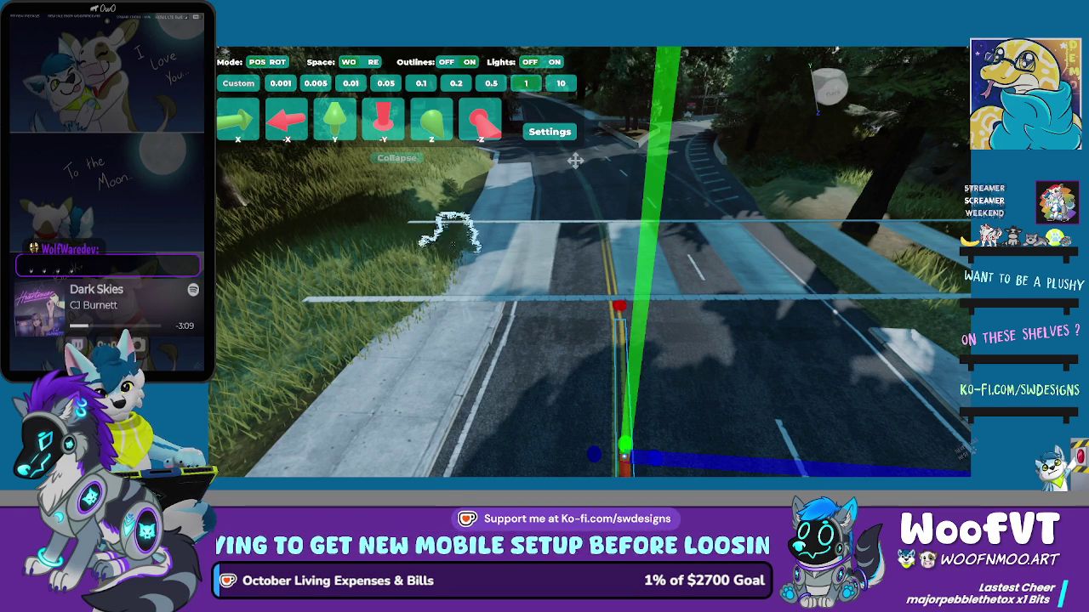
key(h)
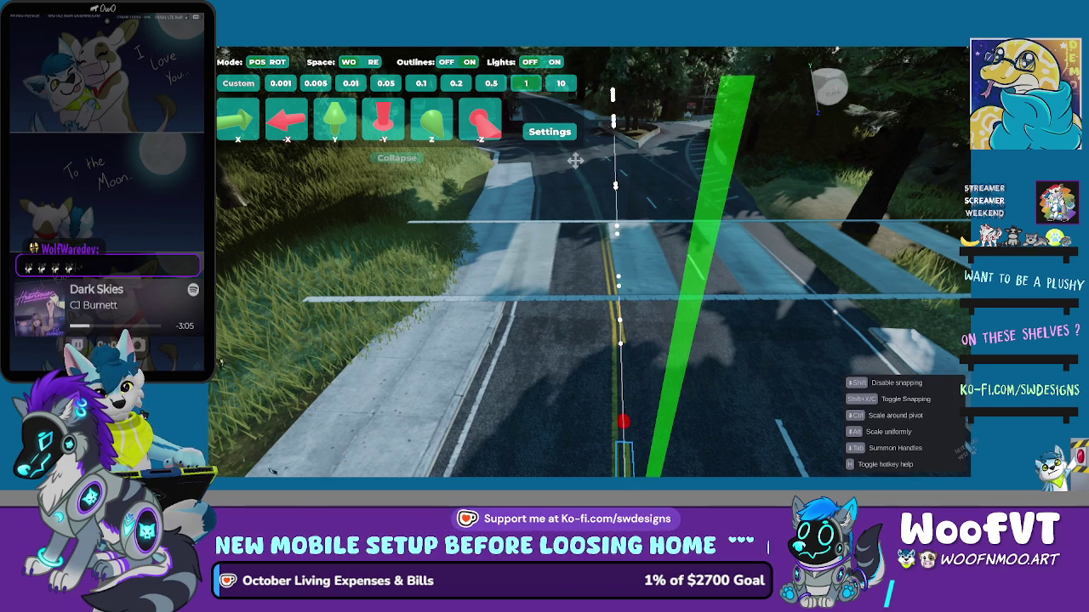
key(h)
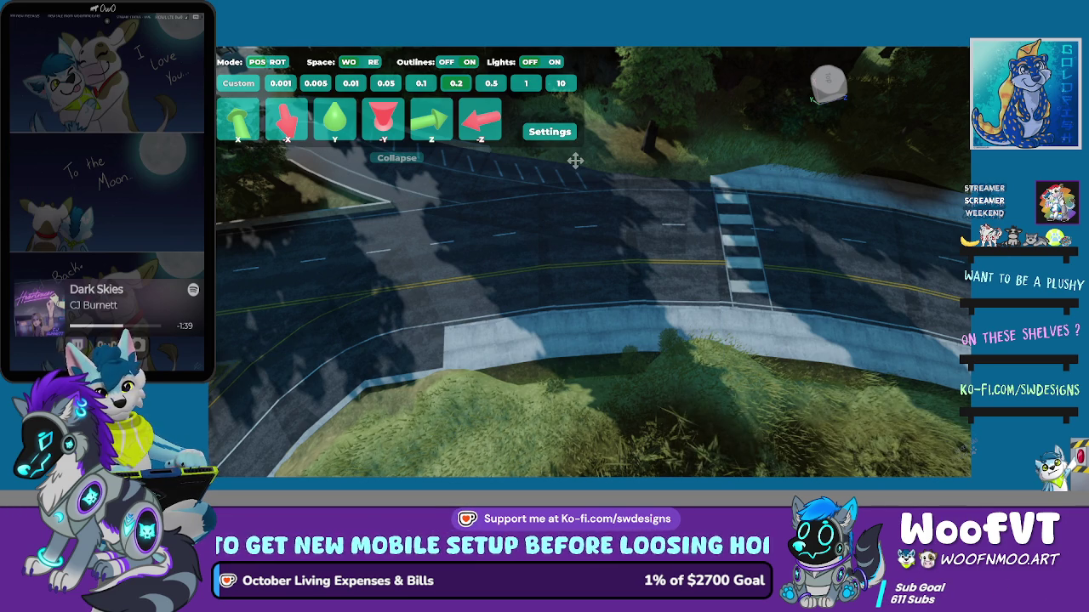
key(w)
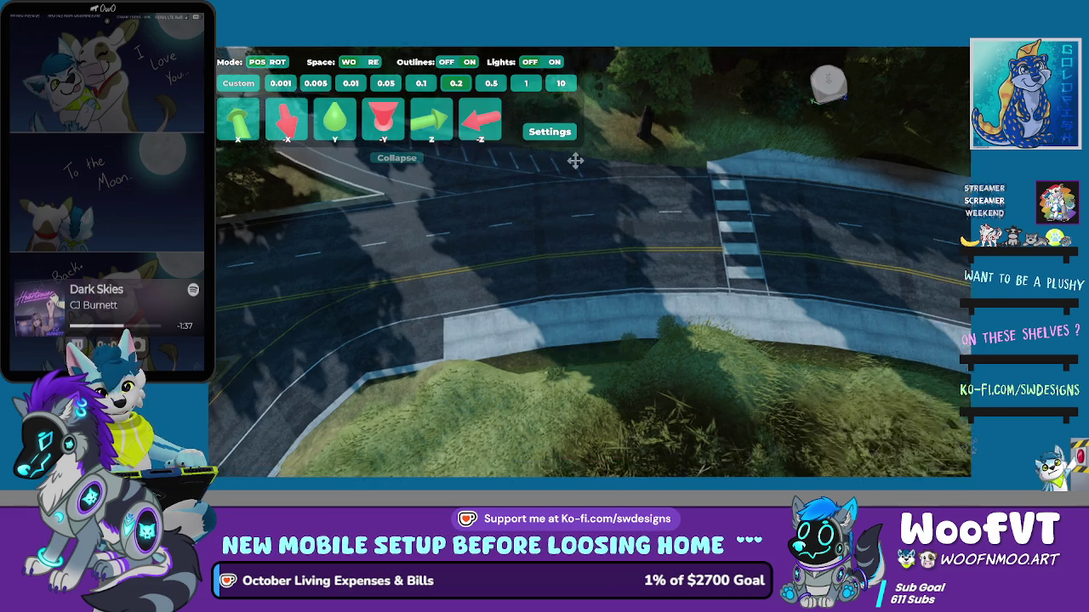
key(w)
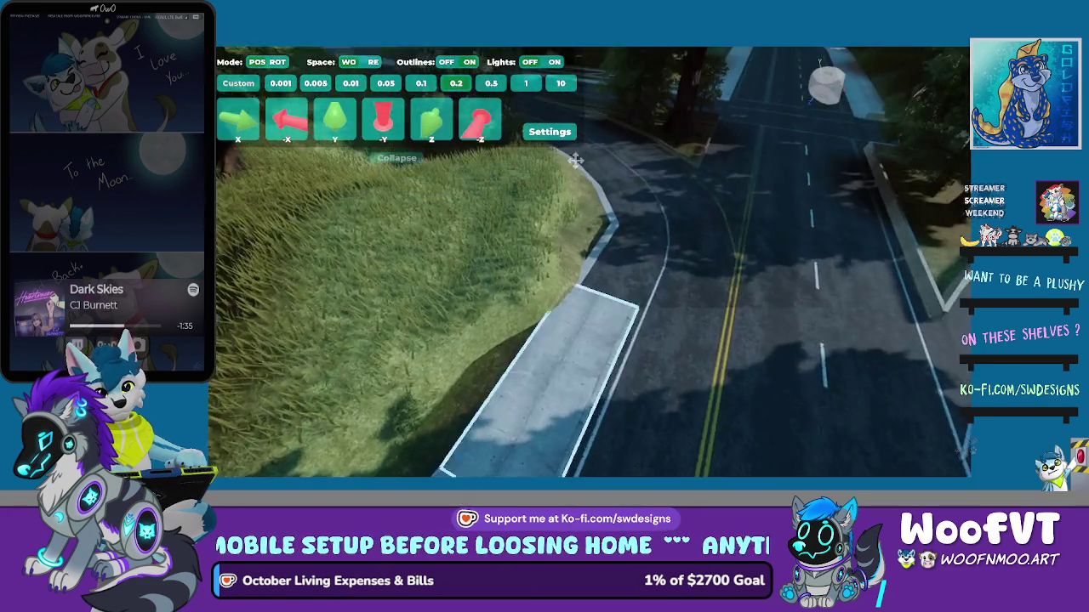
key(s)
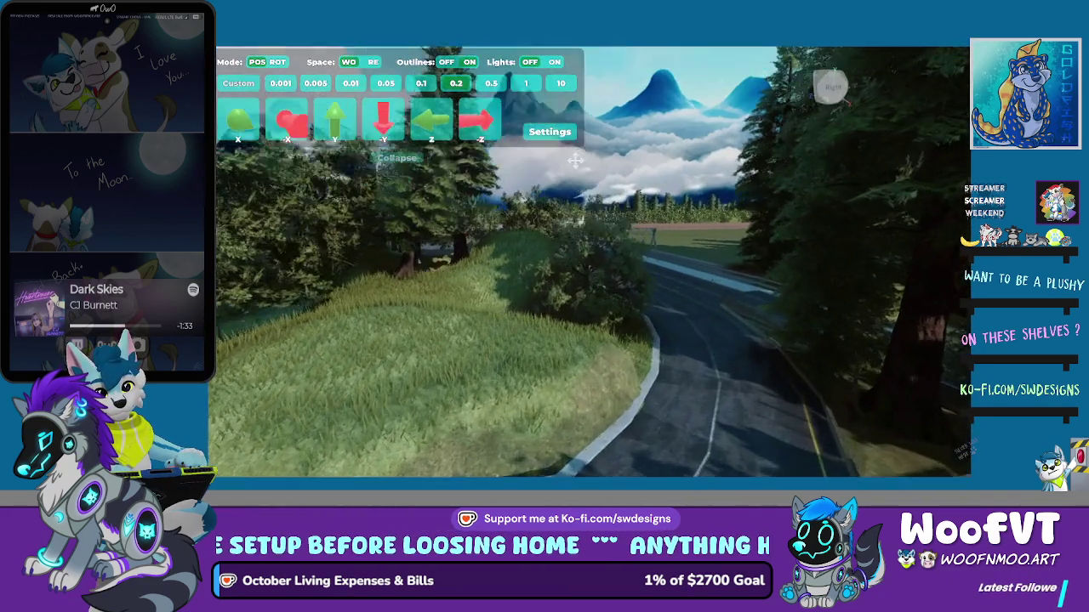
key(s)
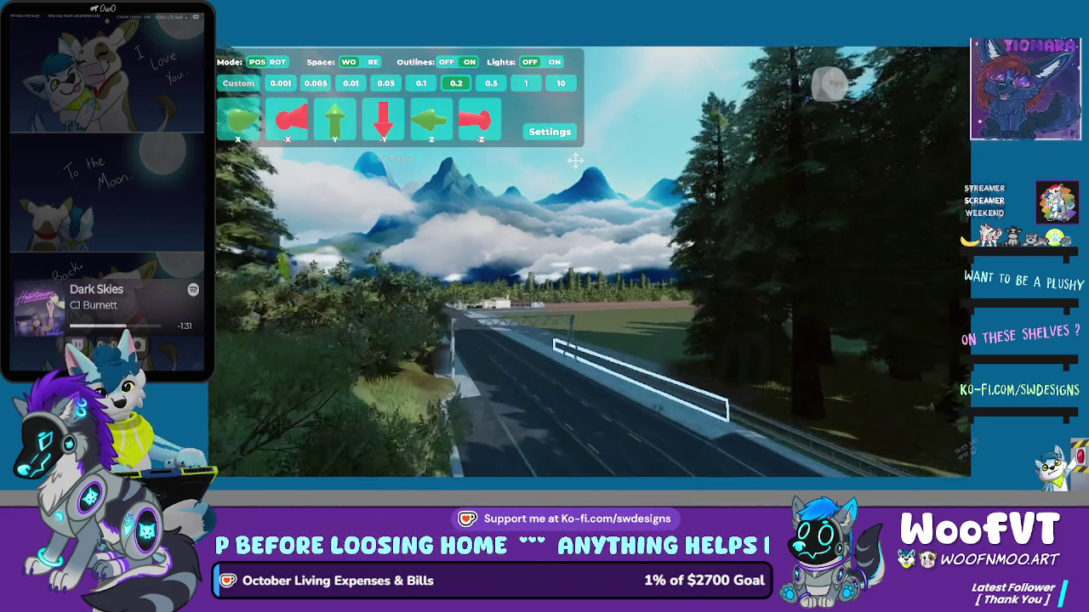
key(a)
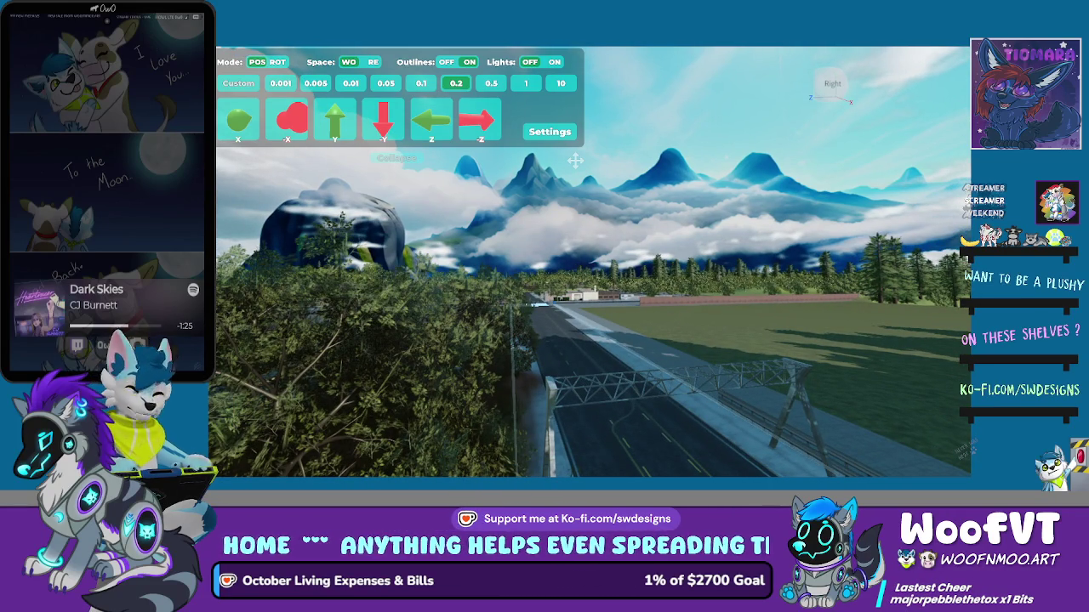
key(w)
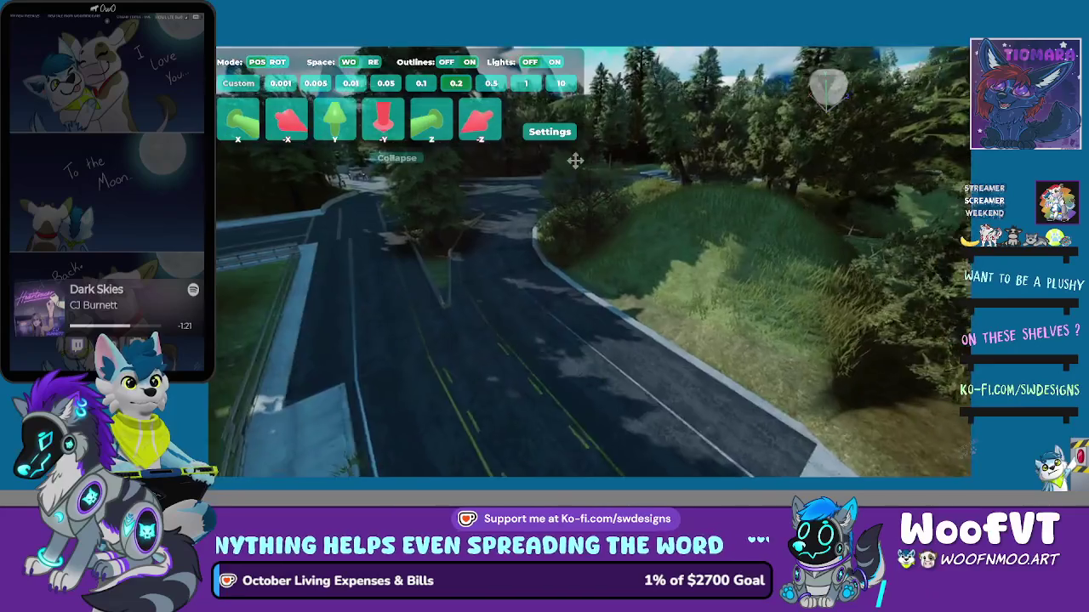
key(d)
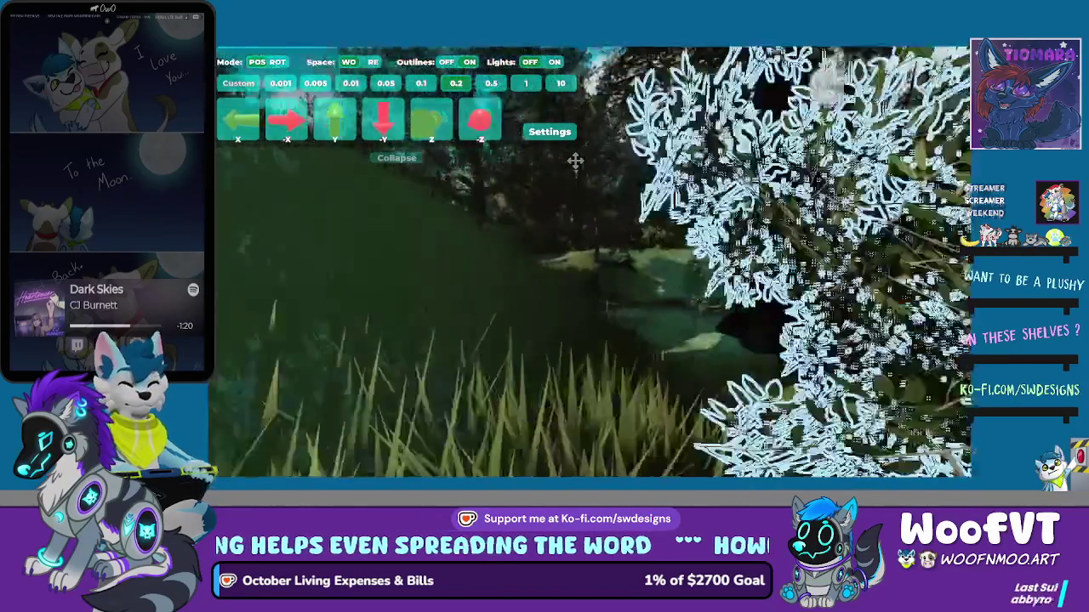
key(w)
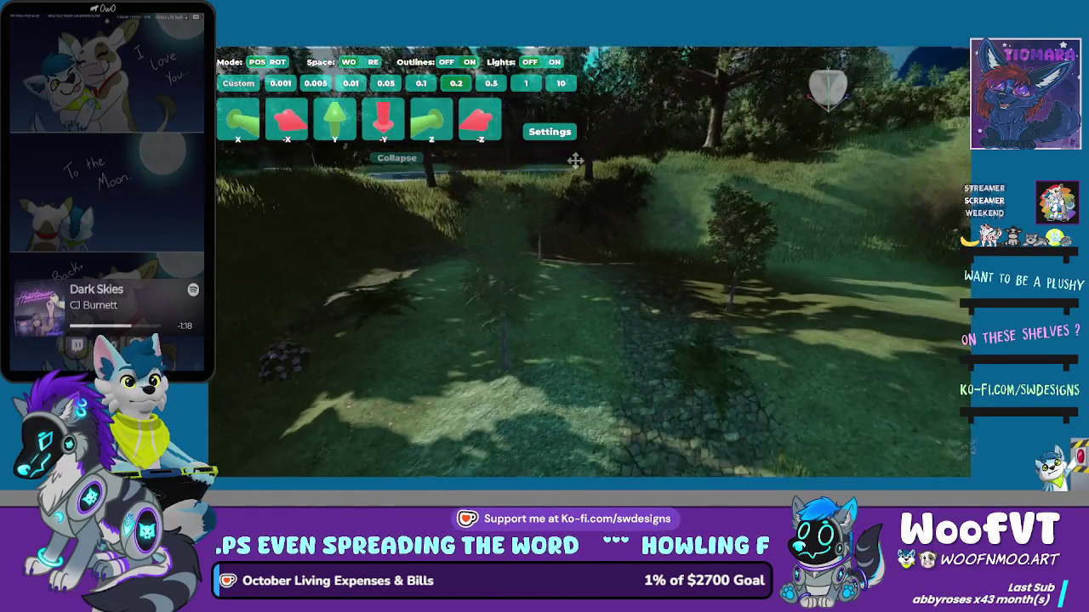
key(s)
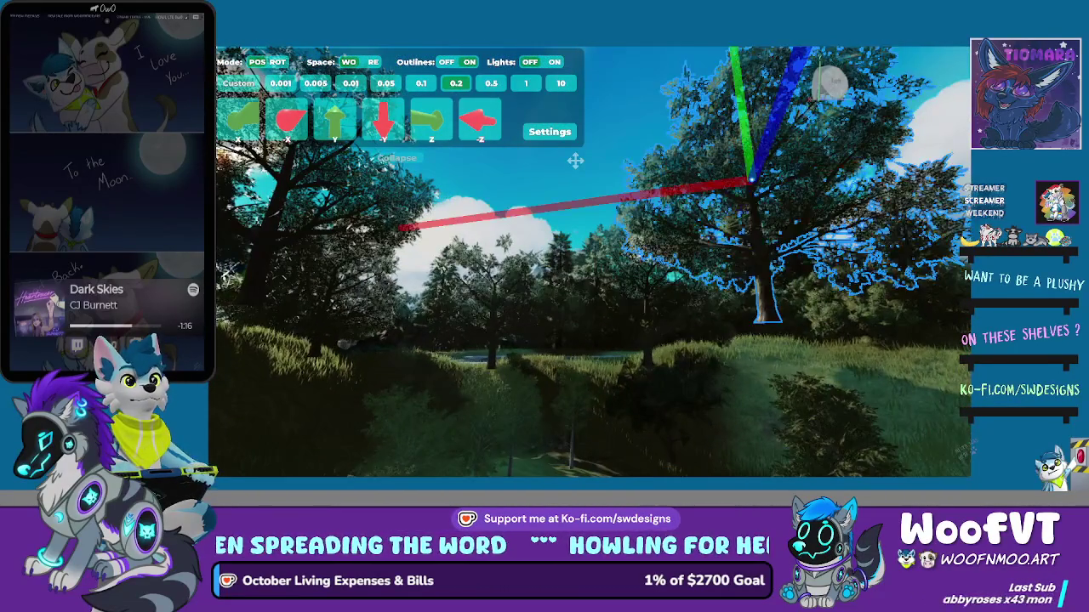
Fly to the tall clearing tree and drag it down its vertical axis to 32.407
key(d)
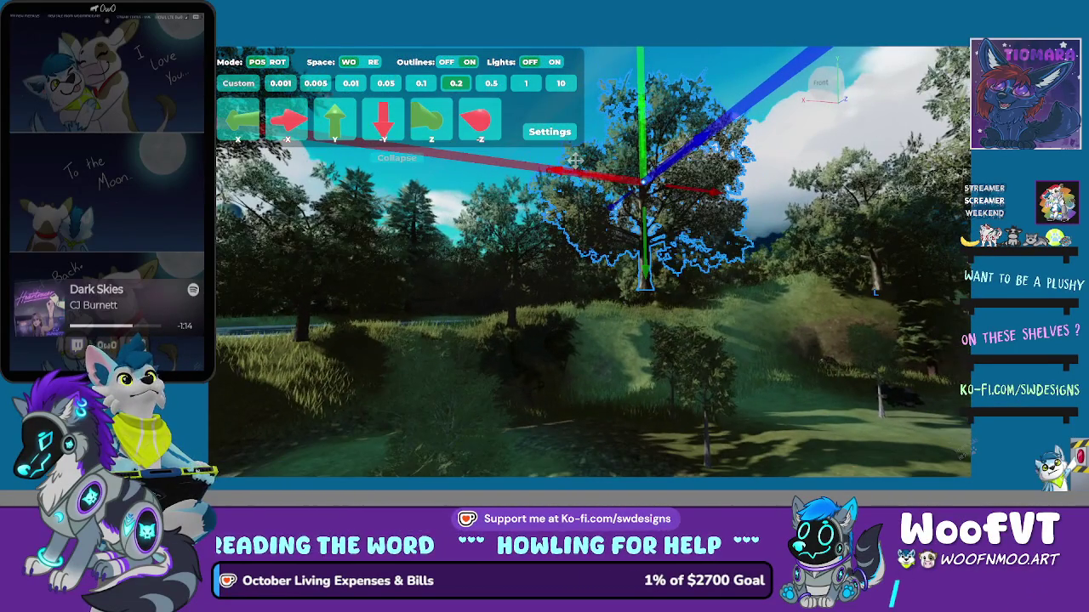
key(w)
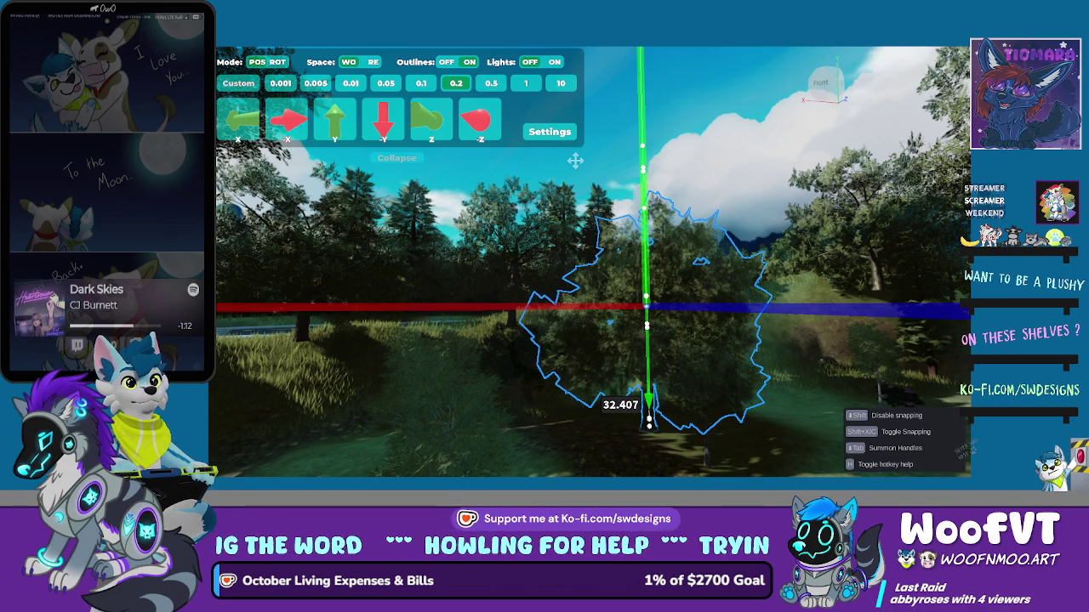
key(w)
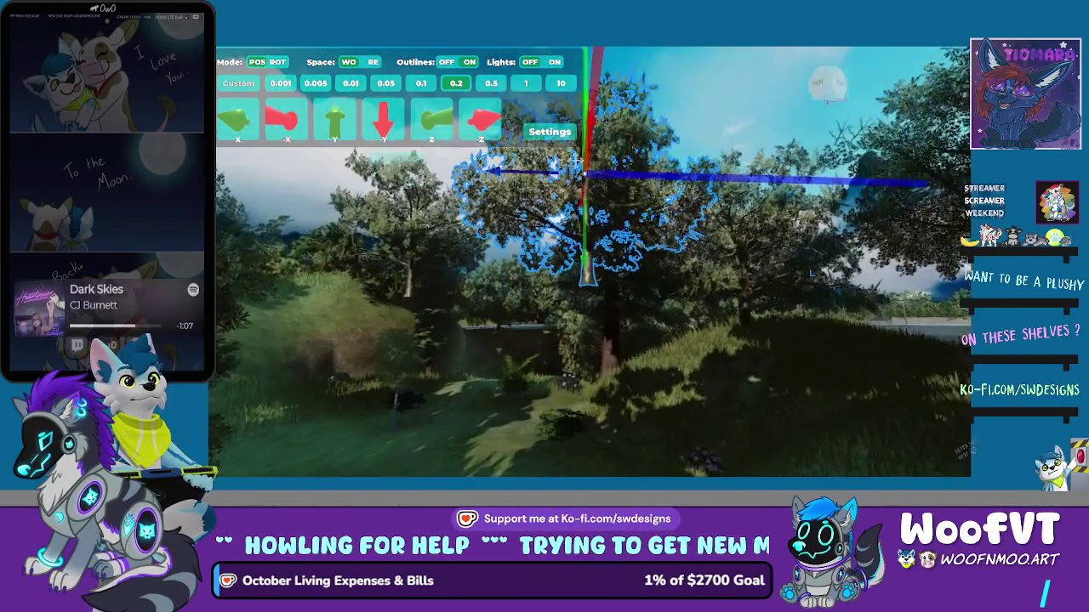
key(d)
drag(575, 159, 574, 159)
key(w)
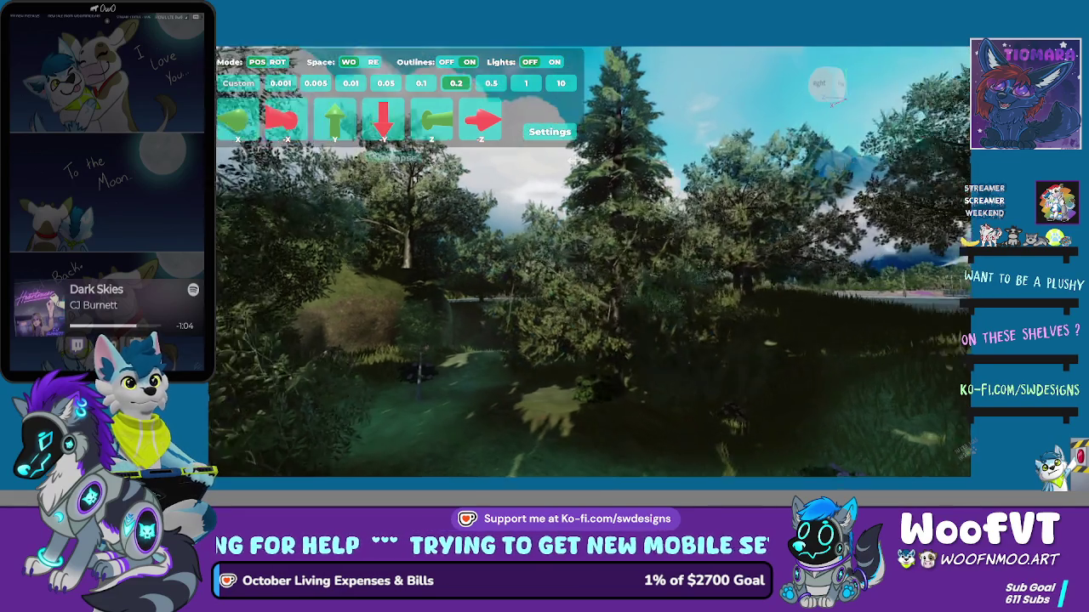
key(s)
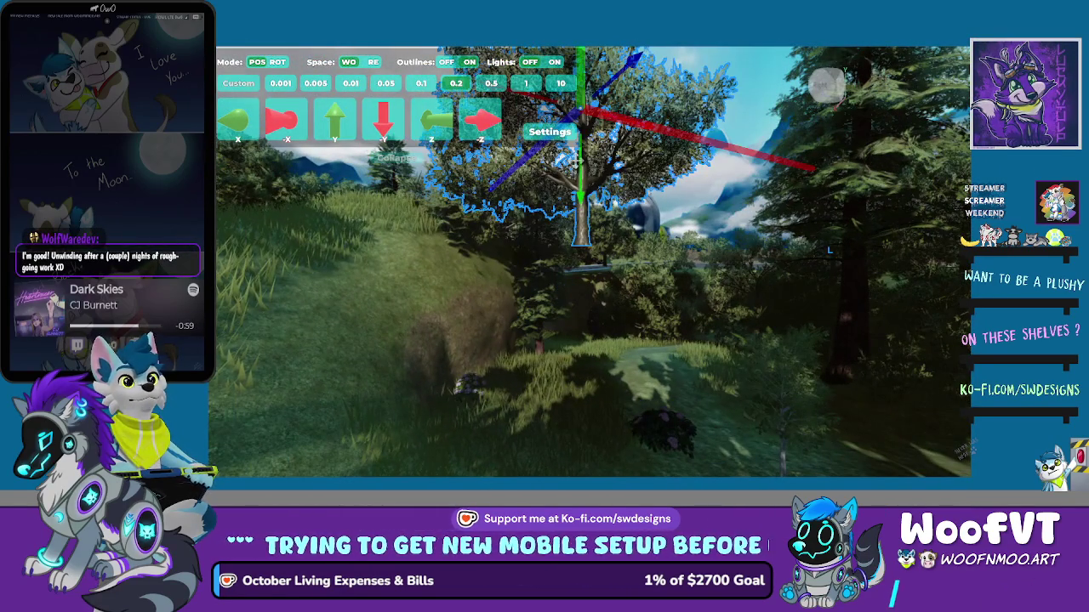
Sink the outlined tree further down, then fly through the rock tunnel into the valley
mouse_move(580, 327)
mouse_down()
mouse_move(580, 358)
mouse_move(580, 345)
mouse_up()
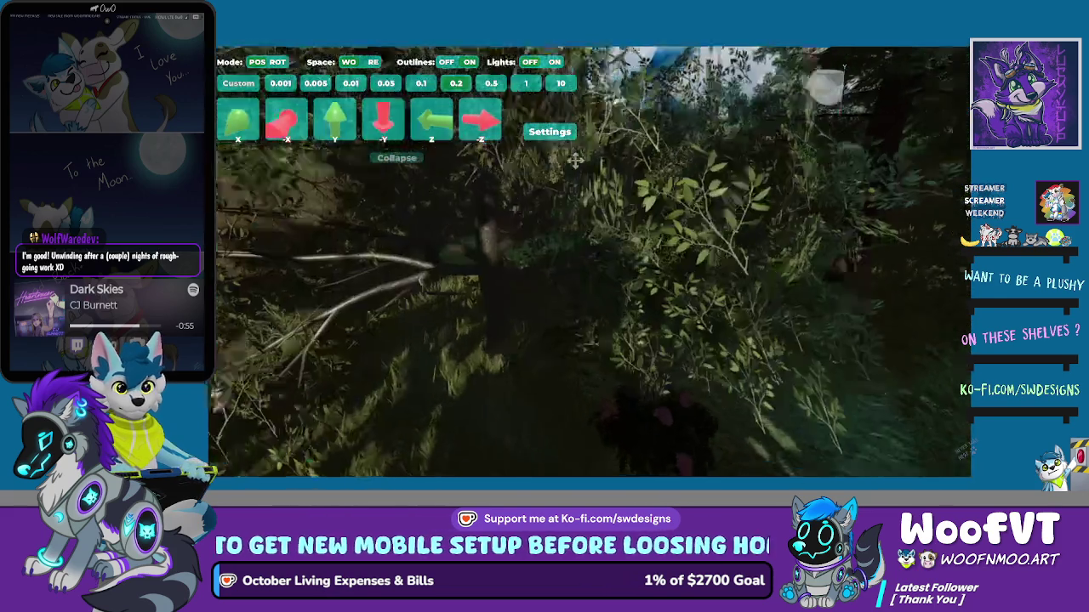
key(s)
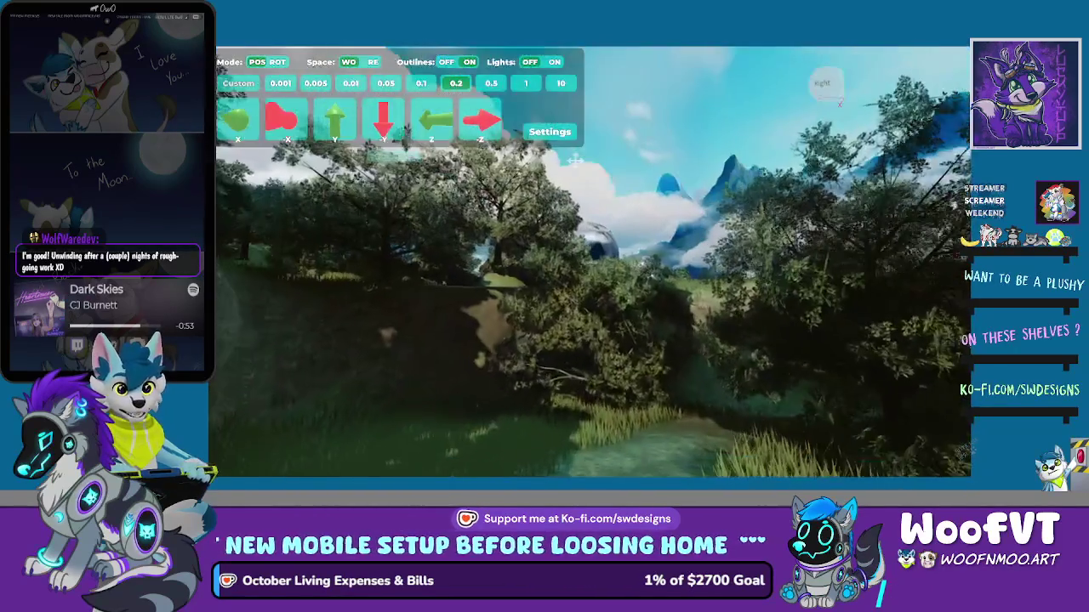
key(w)
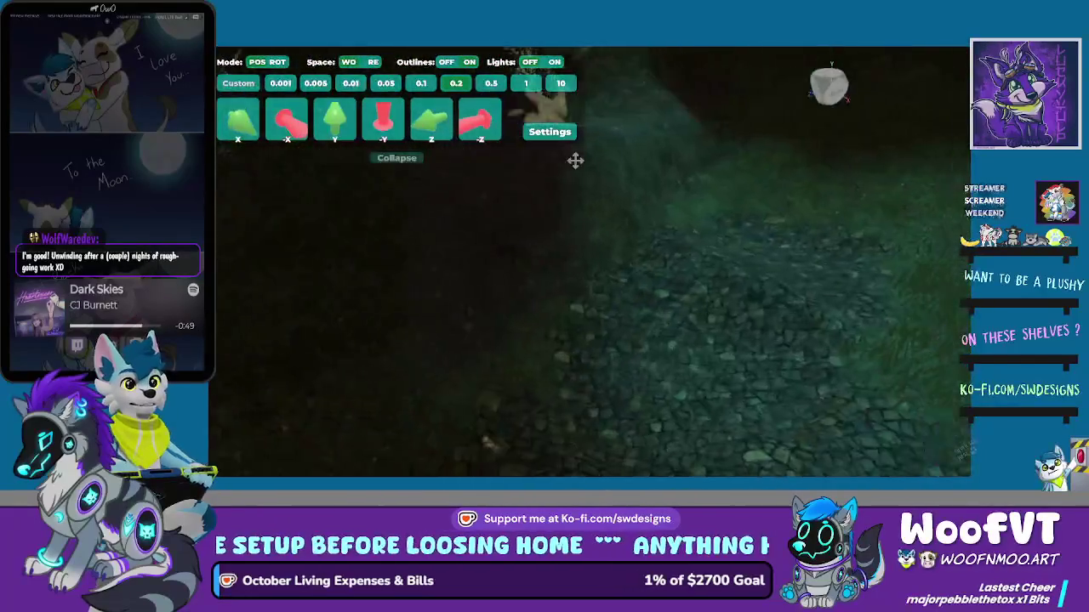
key(w)
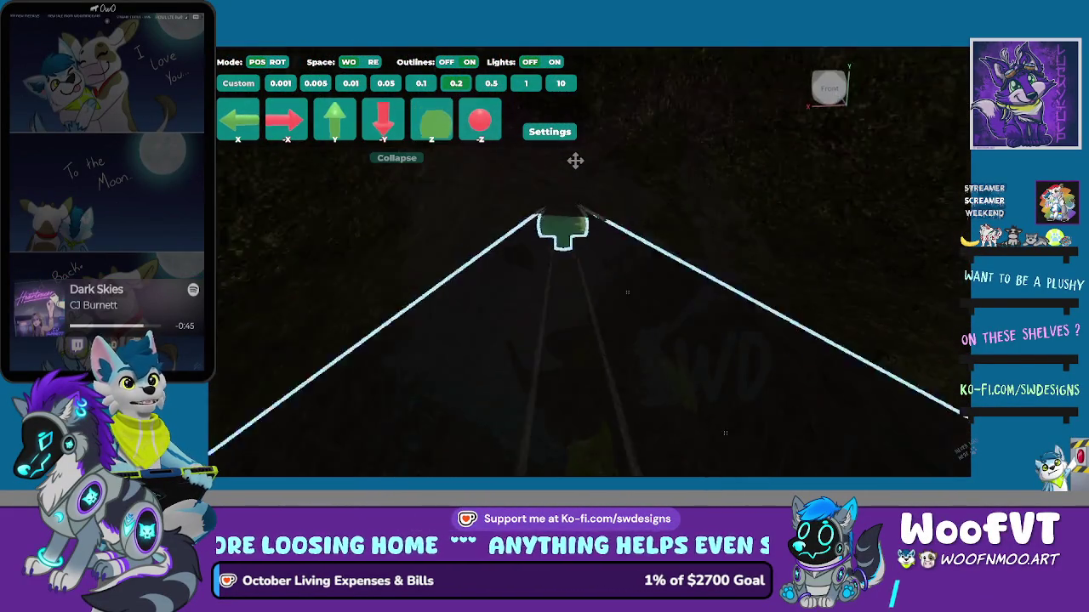
key(w)
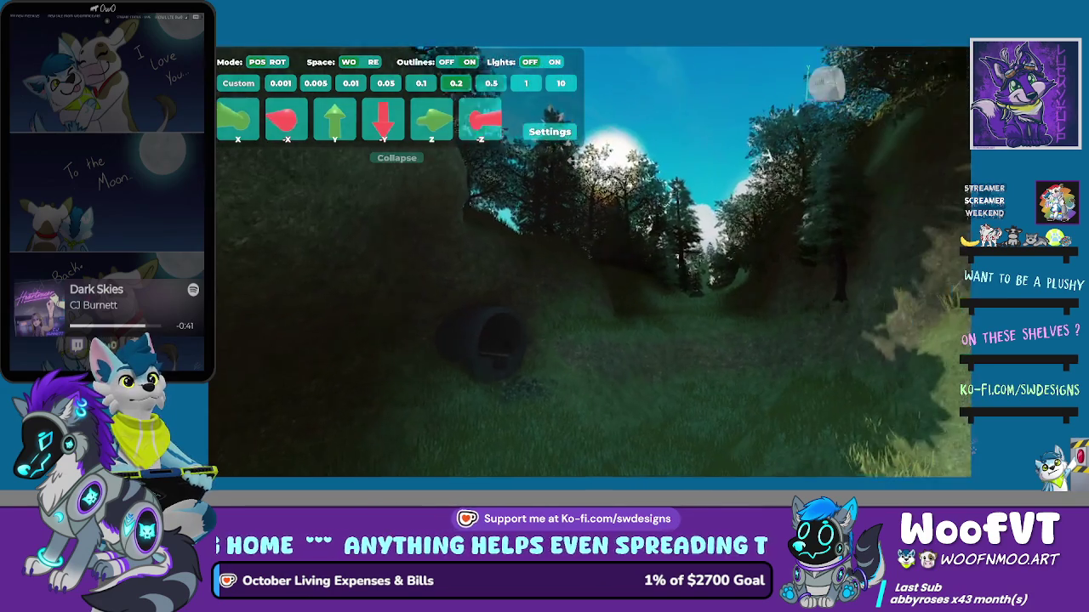
Select the large tree on the hillside and drag it down toward the ground
key(a)
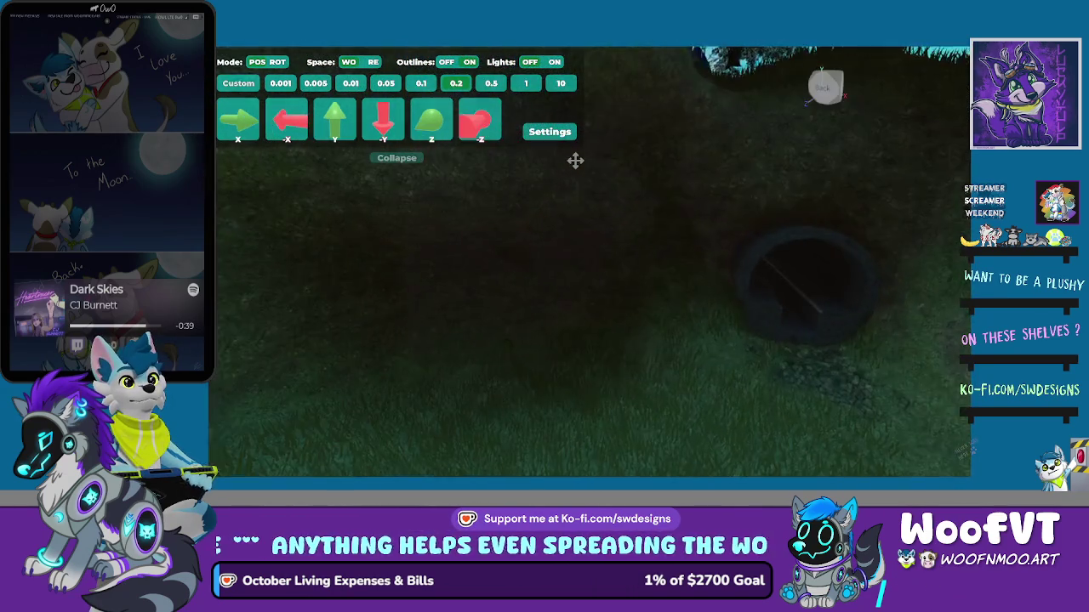
key(d)
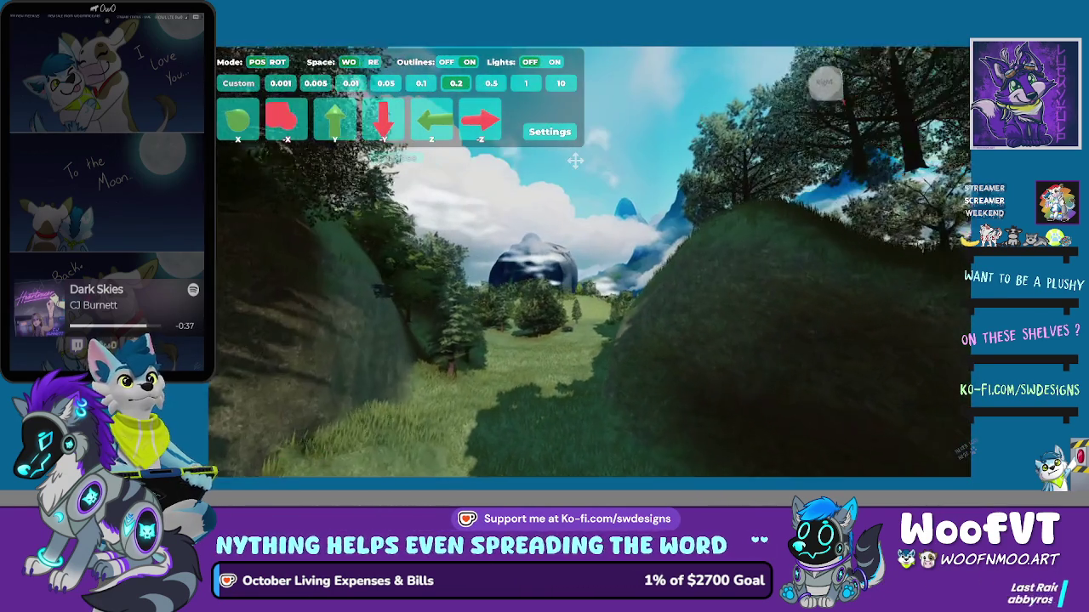
key(d)
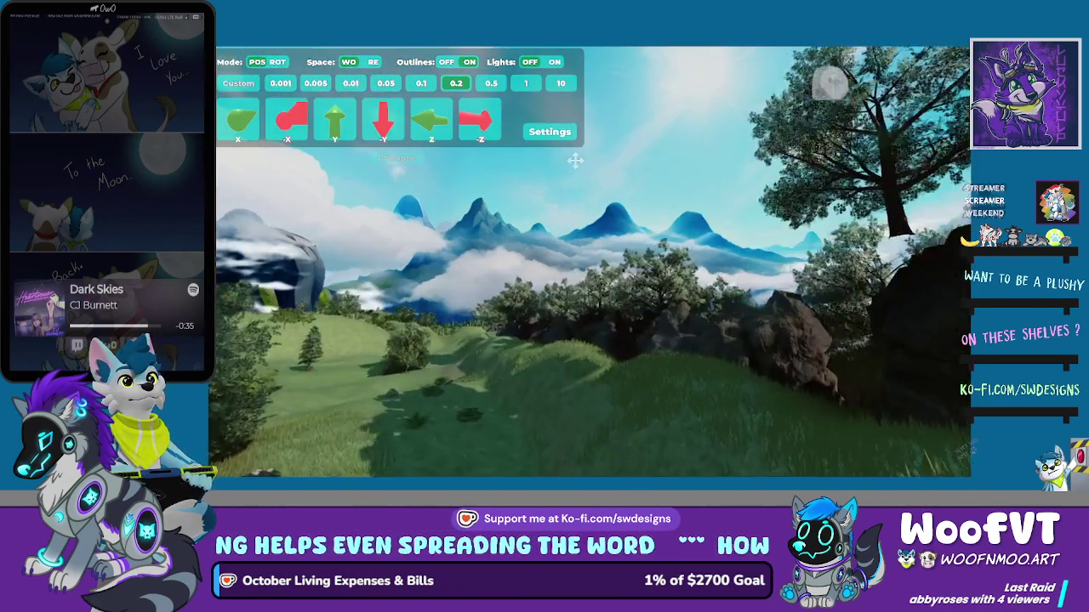
key(Left)
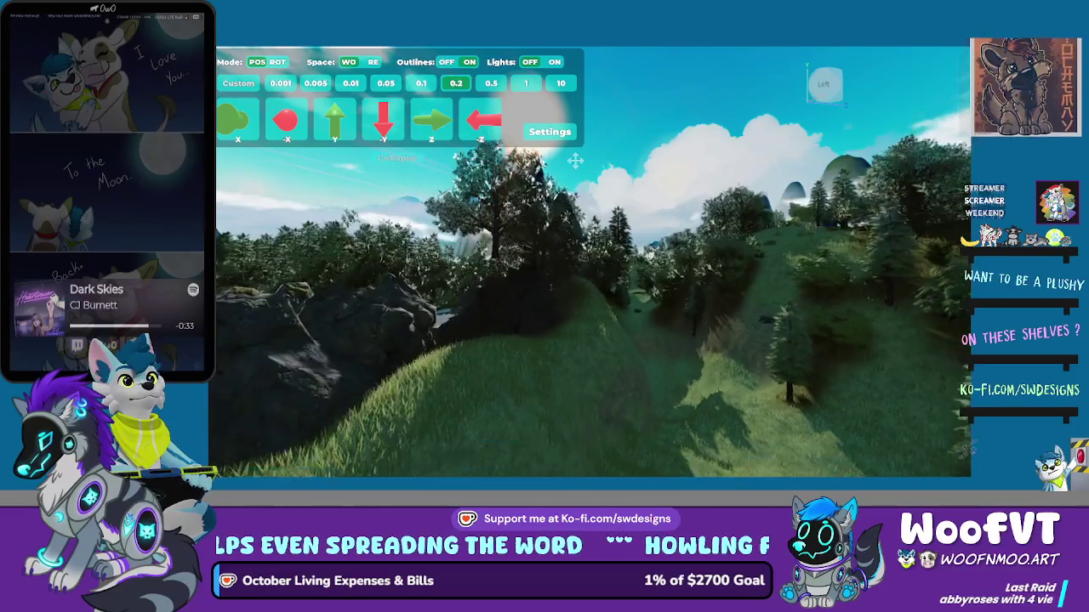
click(544, 255)
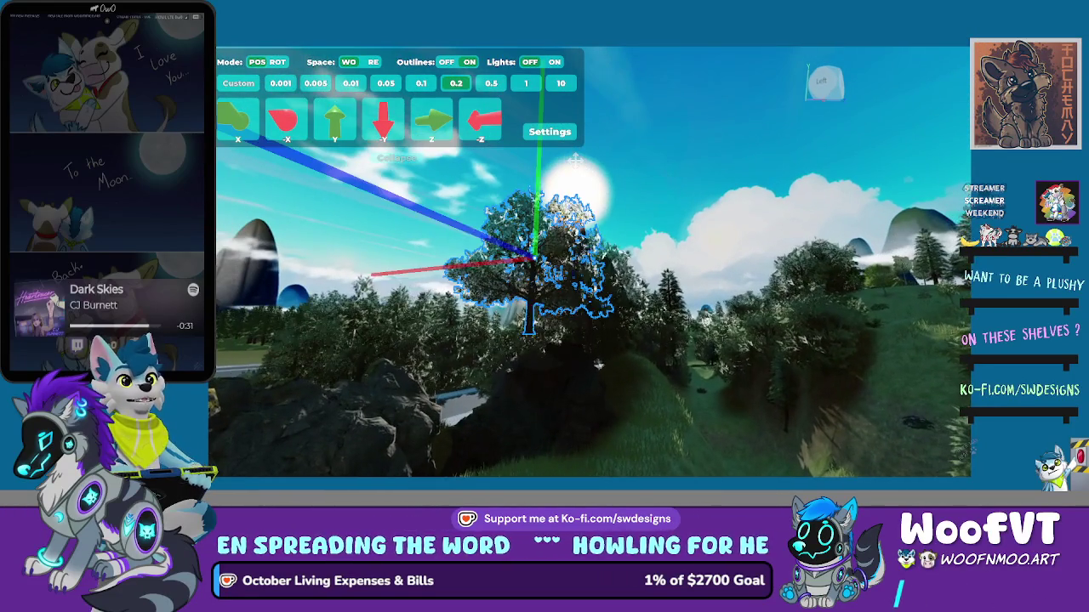
drag(529, 348, 525, 444)
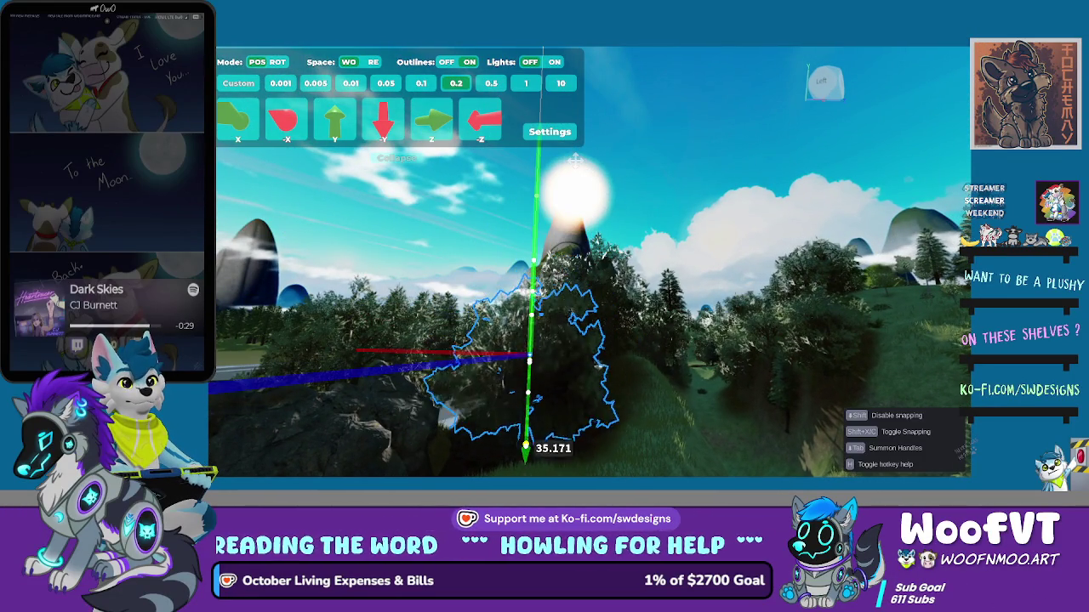
key(Down)
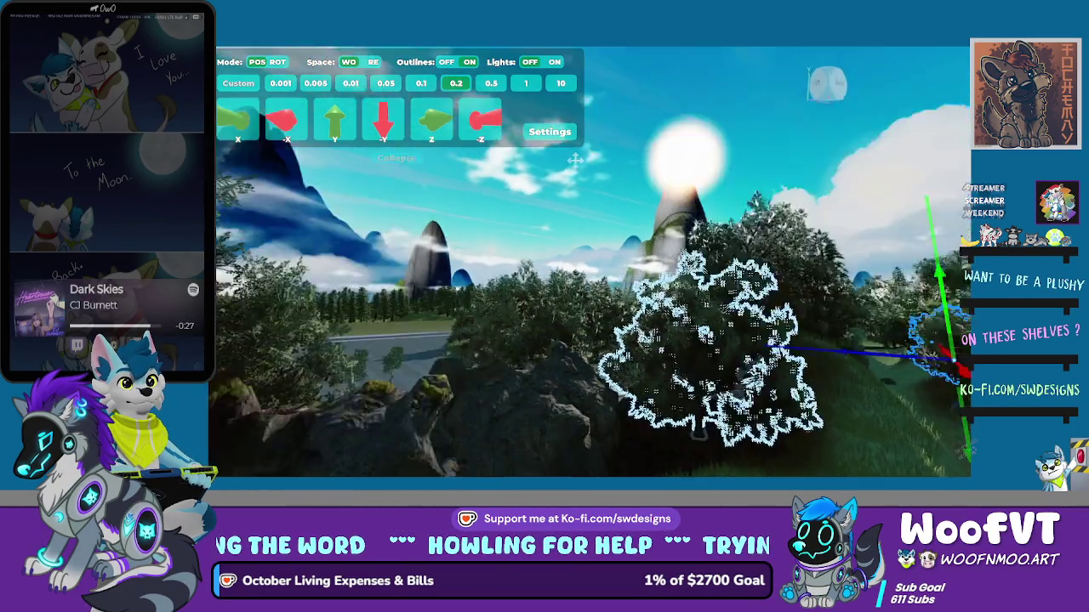
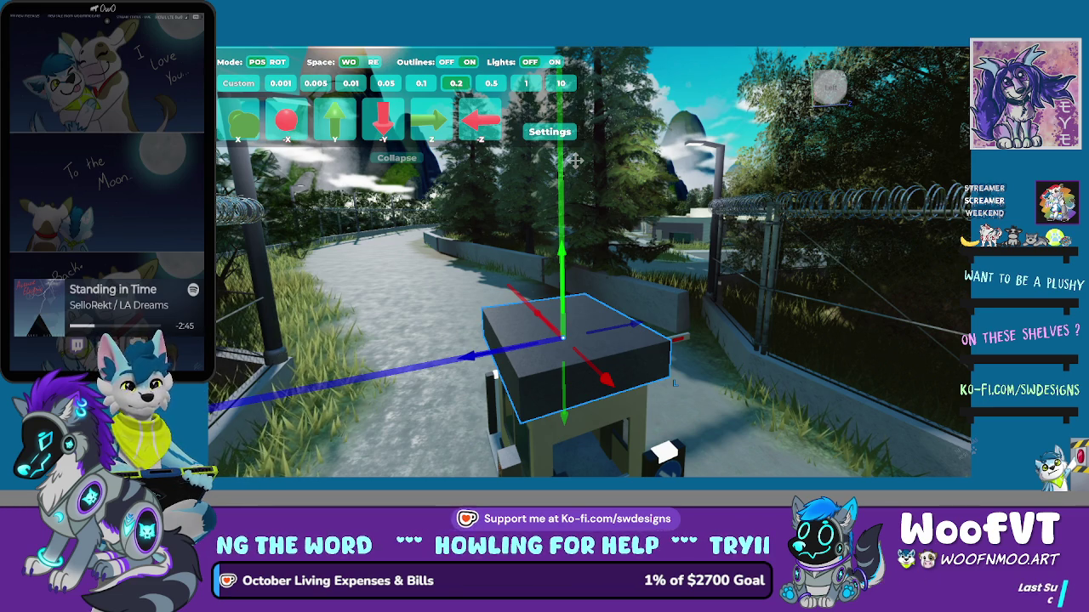
Deselect the gate booth and slide the concrete roadside barrier toward the road
click(575, 160)
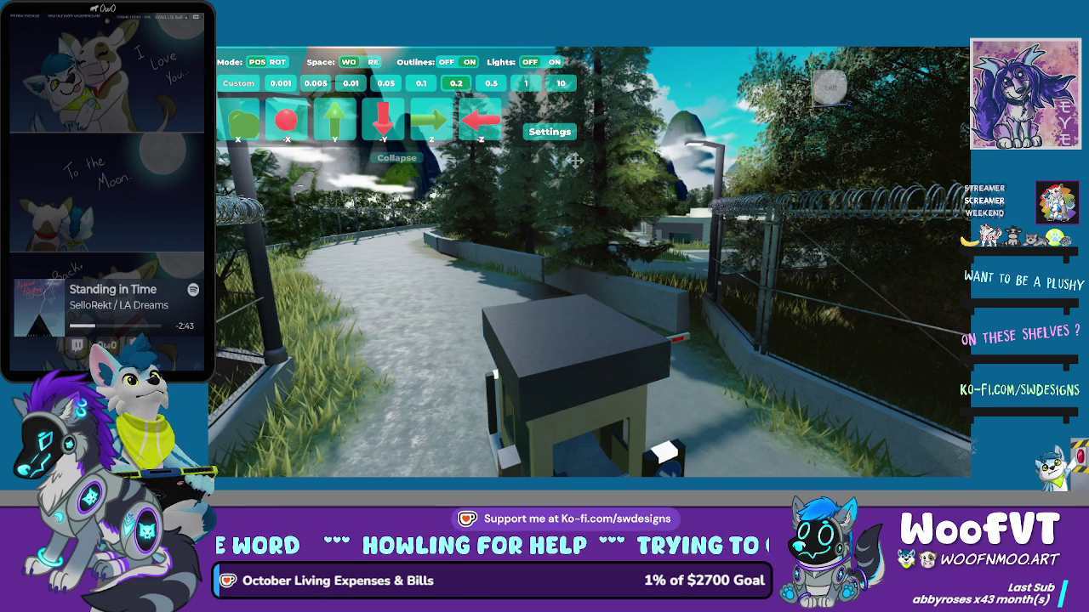
key(w)
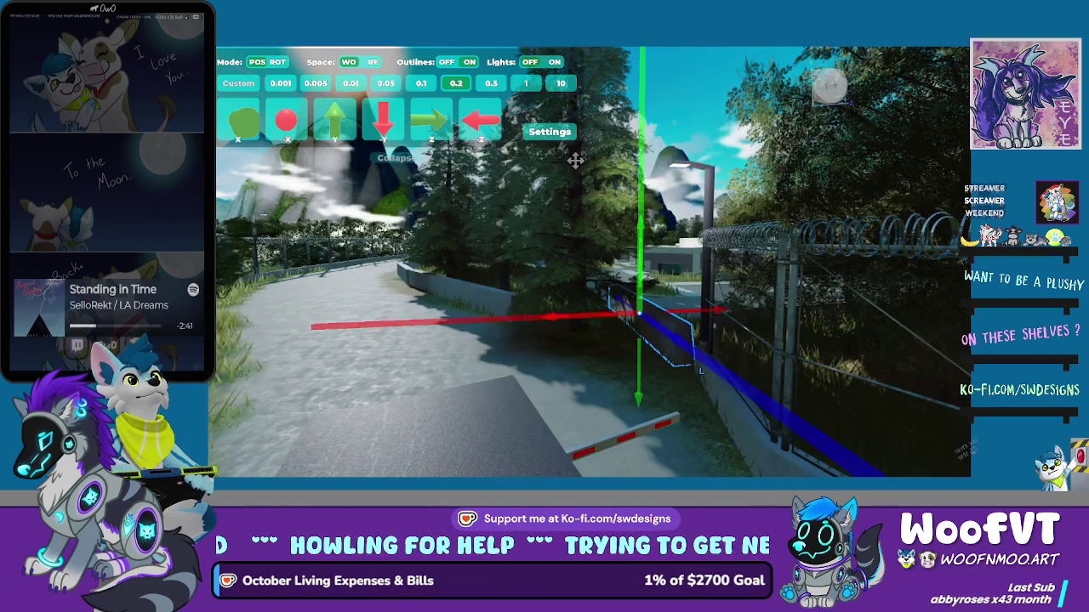
drag(575, 160, 574, 160)
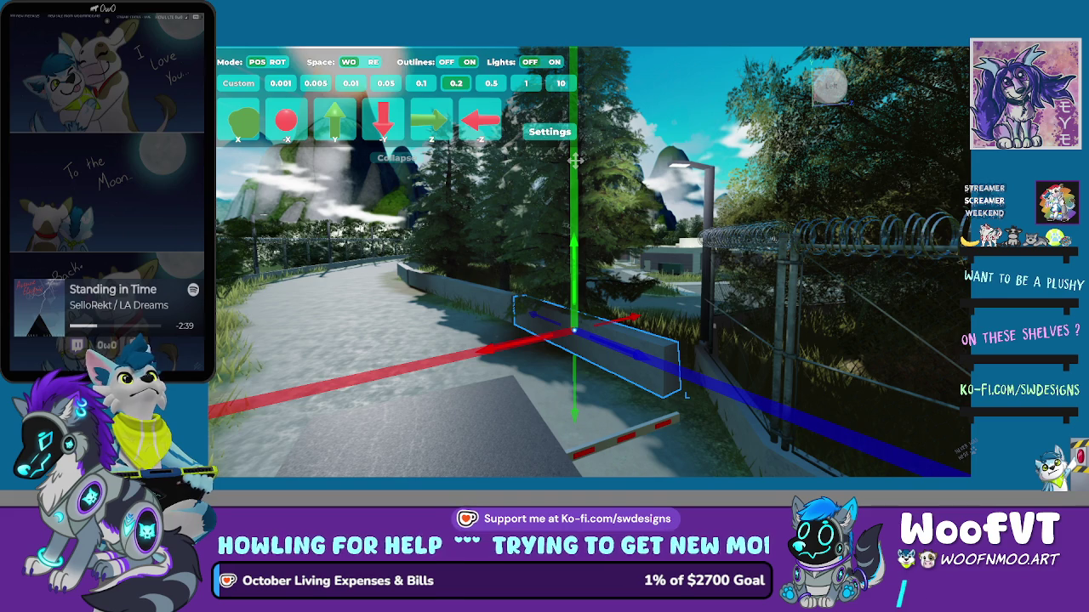
Stretch the barrier longer along the road with the Scale handle, then pull the view back
key(r)
drag(575, 160, 575, 159)
key(s)
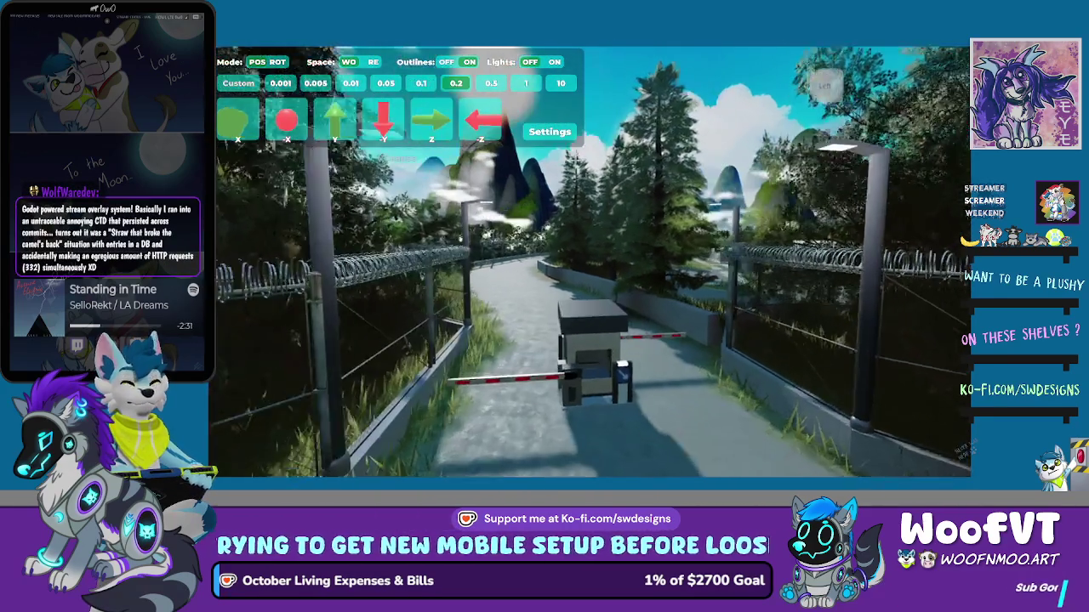
key(a)
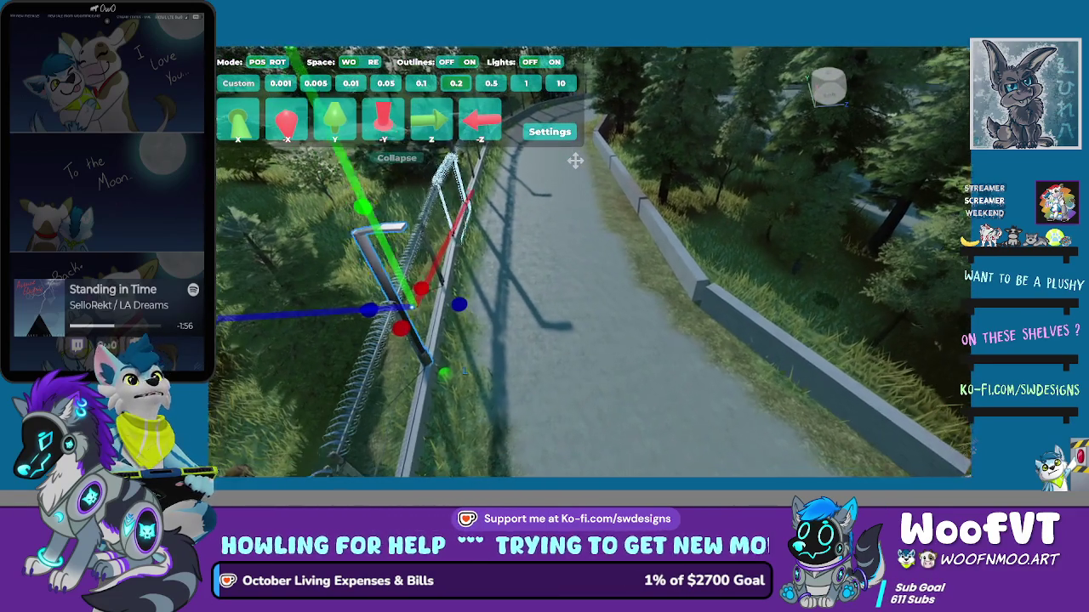
Nudge the bent fence post several steps back along the path, then left onto the roadside curb
key(Up)
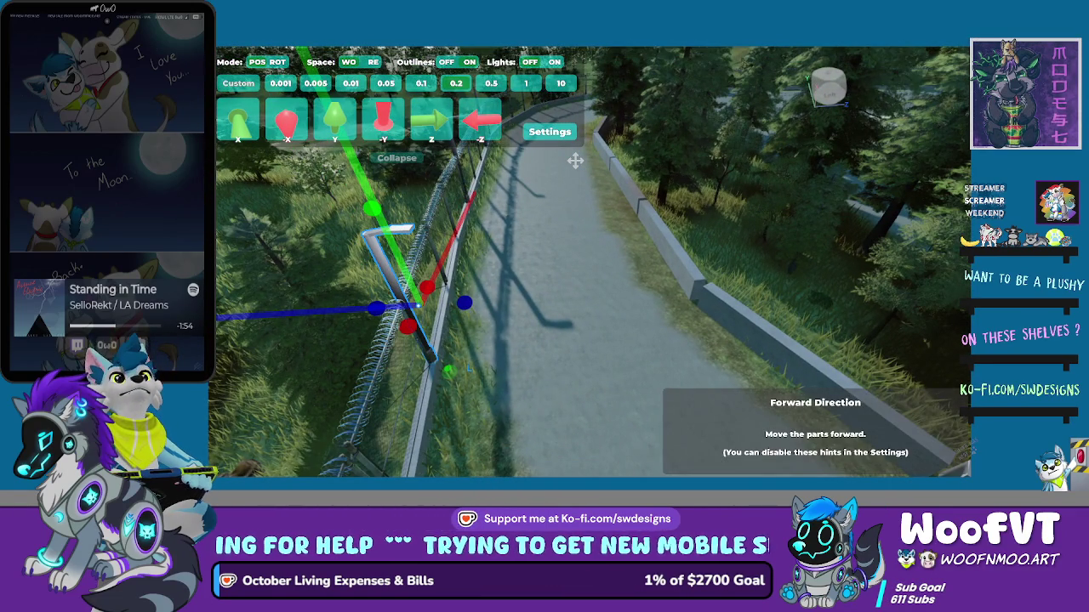
key(Down)
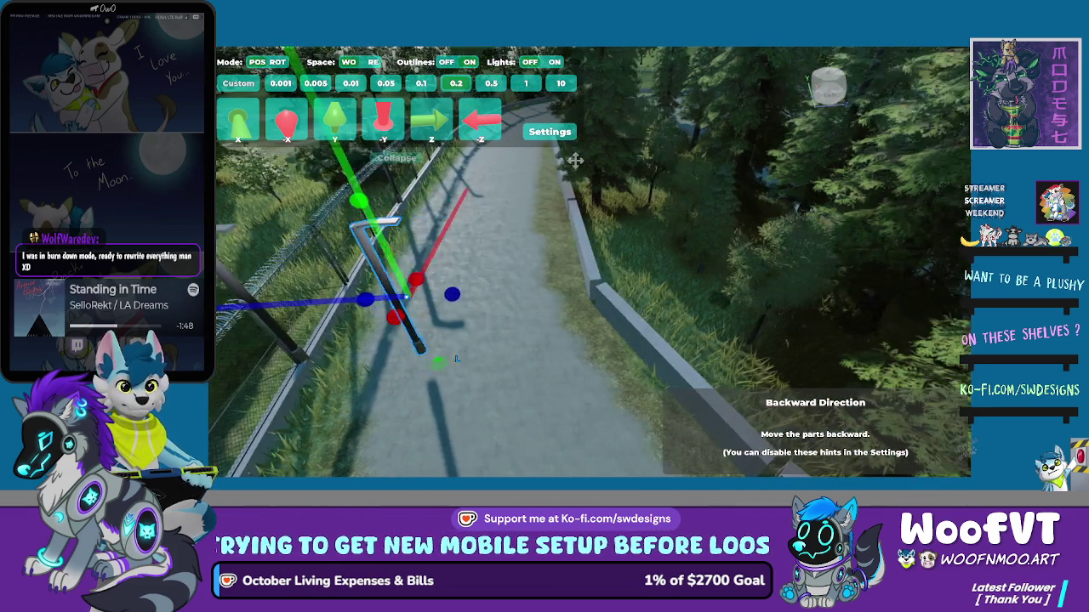
key(Down)
key(Down)
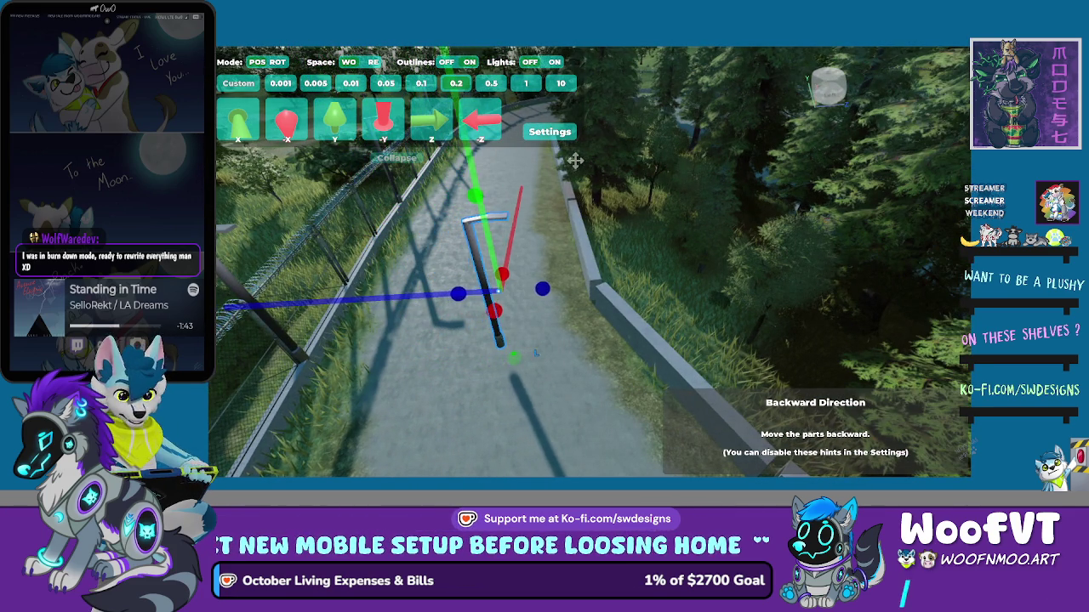
key(Down)
key(Down)
key(Down)
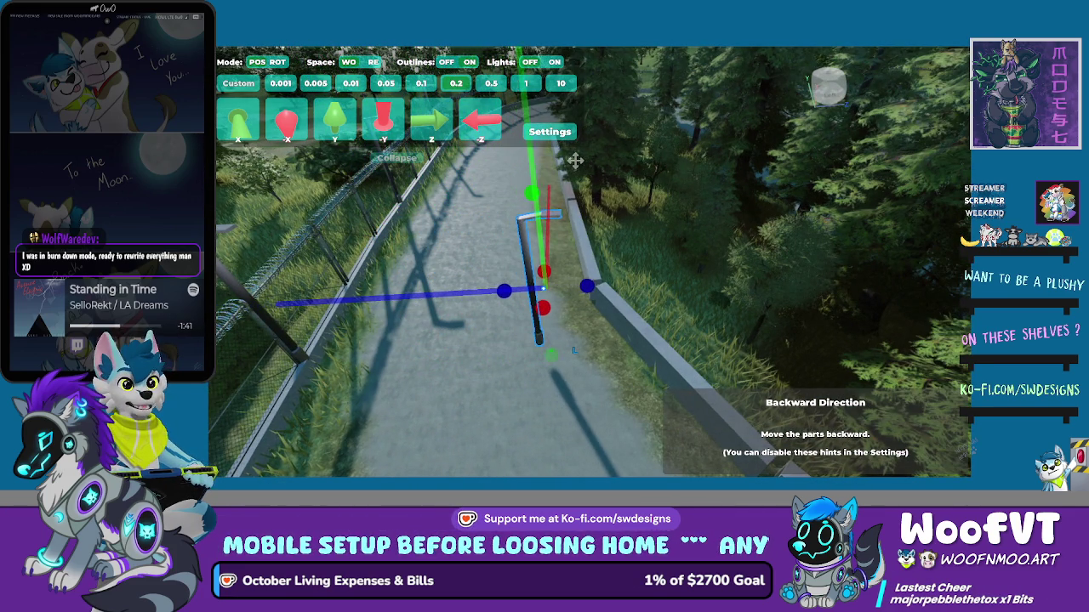
key(Down)
key(Down)
key(Down)
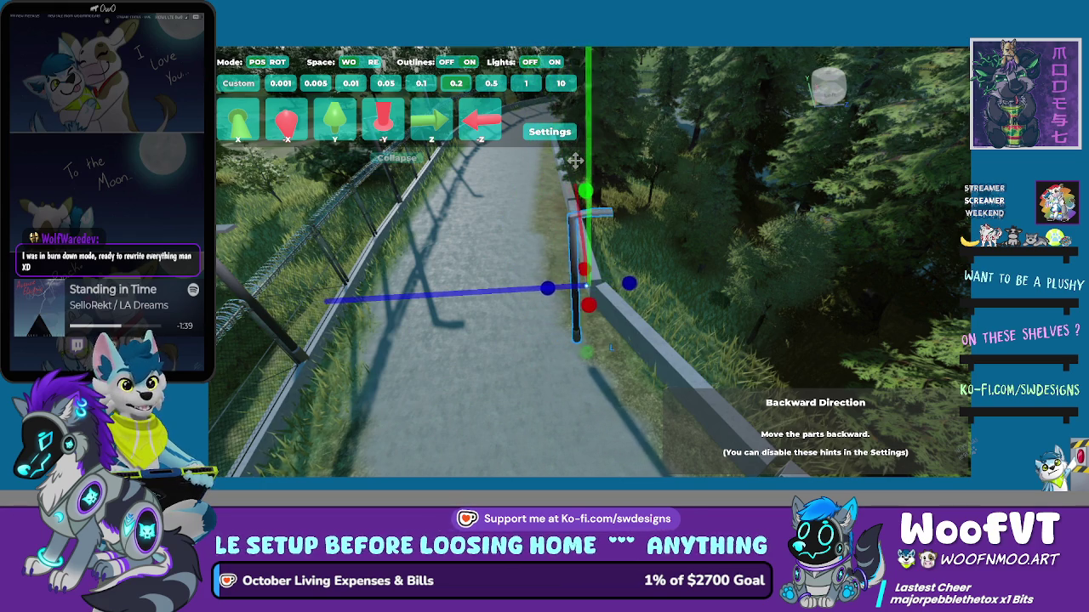
key(Down)
key(Down)
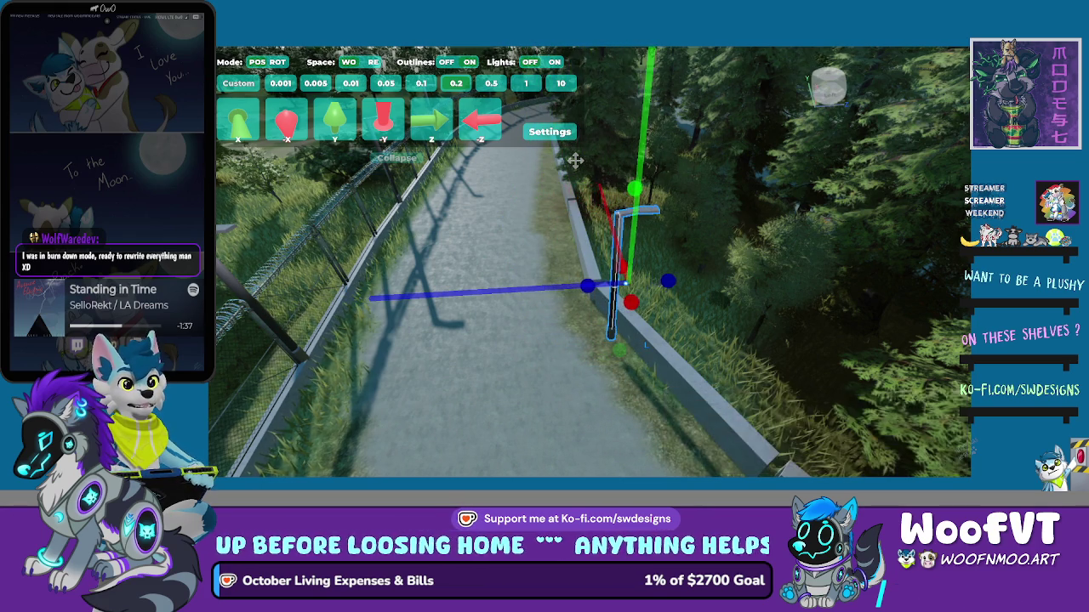
key(e)
key(Down)
key(Down)
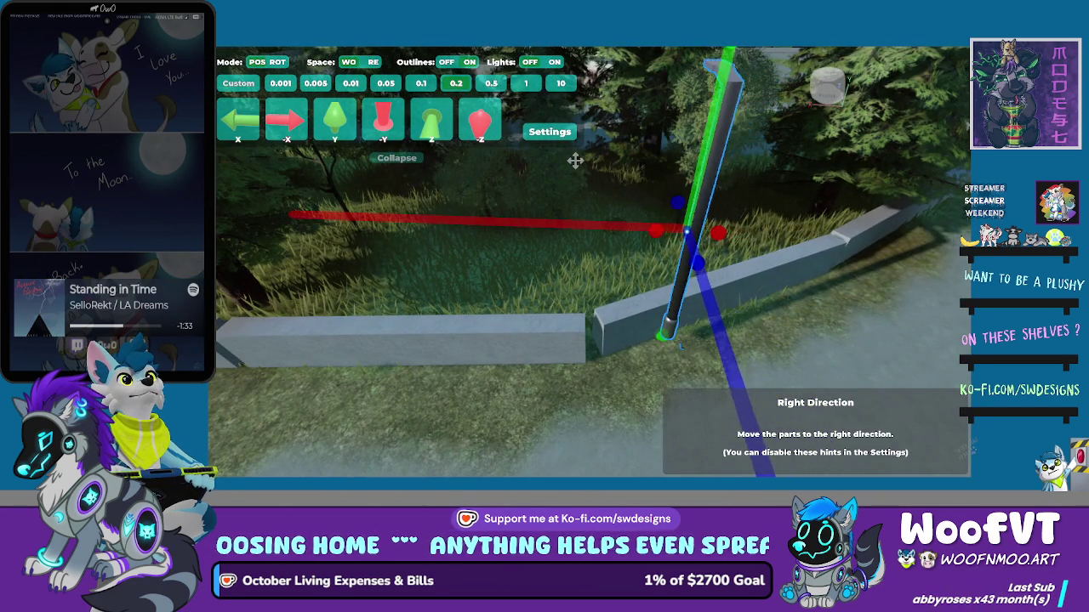
key(Down)
key(Left)
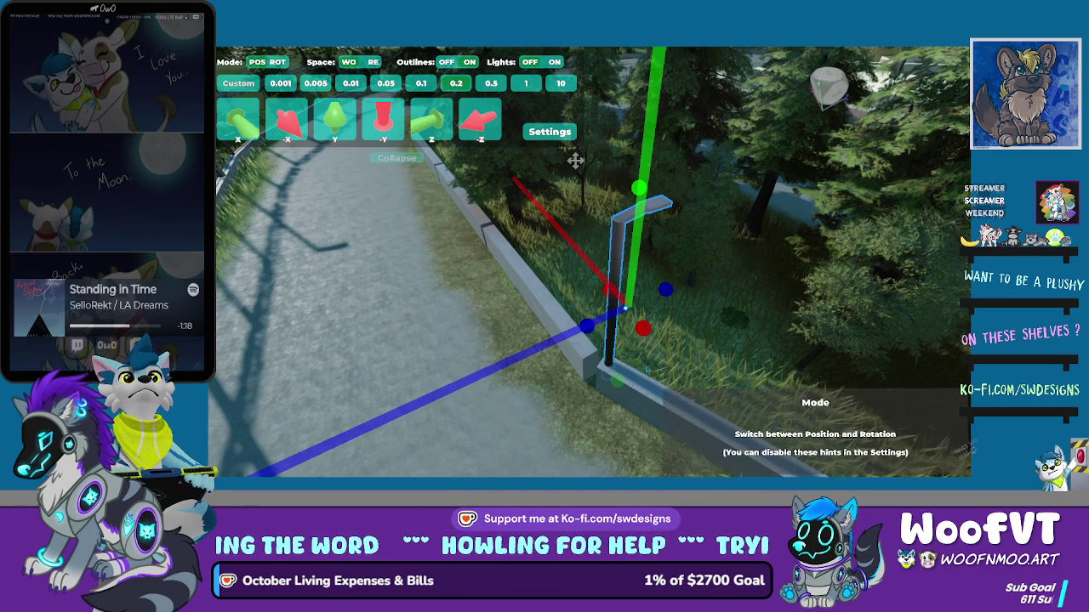
In the plugin's Rotation mode, yaw the fence post to face the path
key(r)
key(e)
key(e)
key(e)
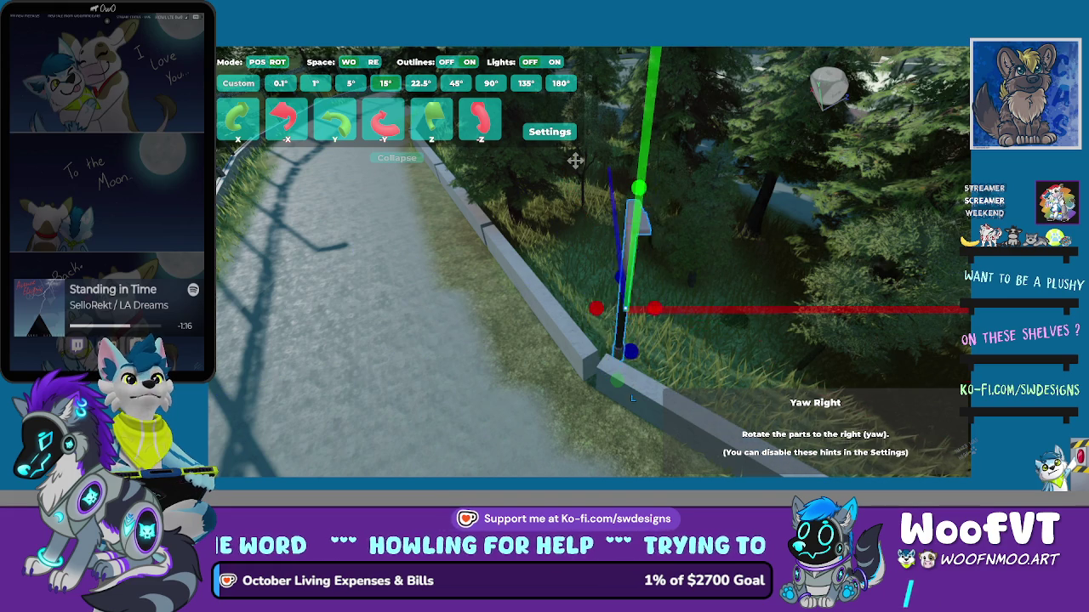
key(e)
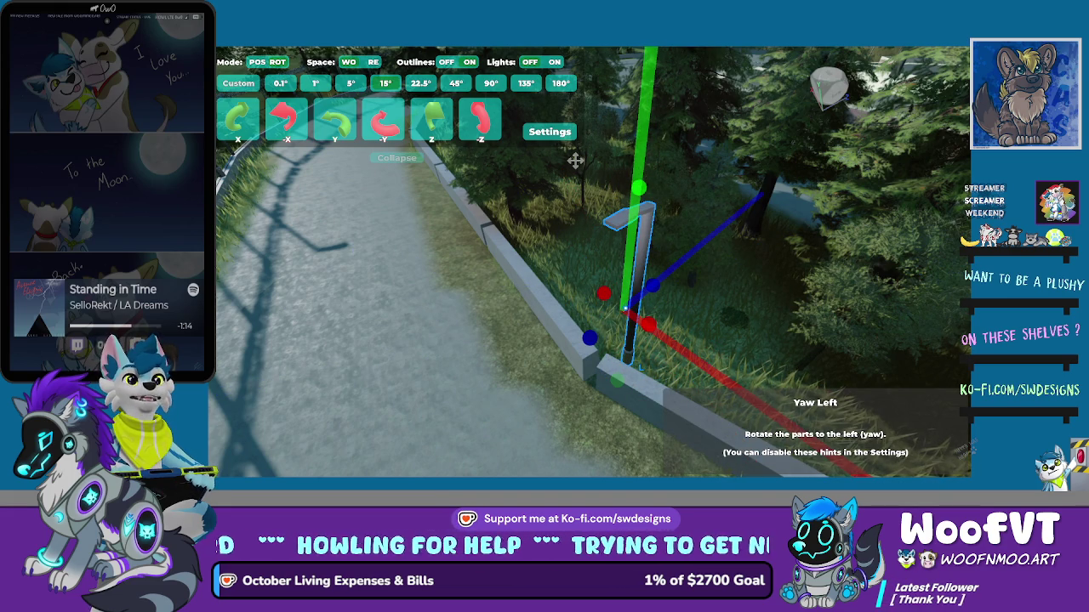
Back in Position mode, nudge the post forward, down and slightly up onto the curb corner
key(r)
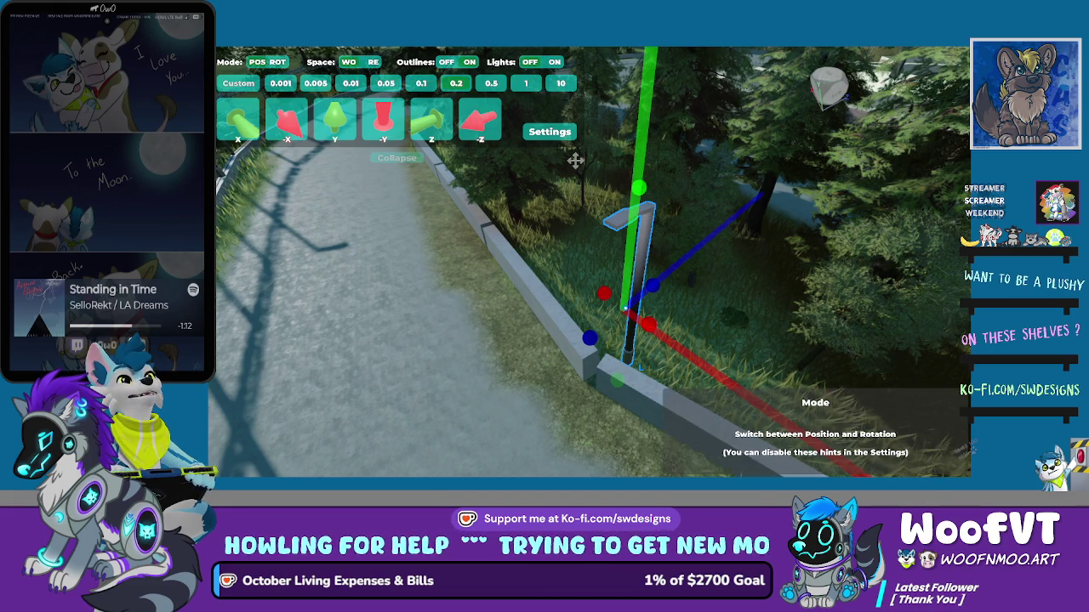
key(Up)
key(Up)
key(Up)
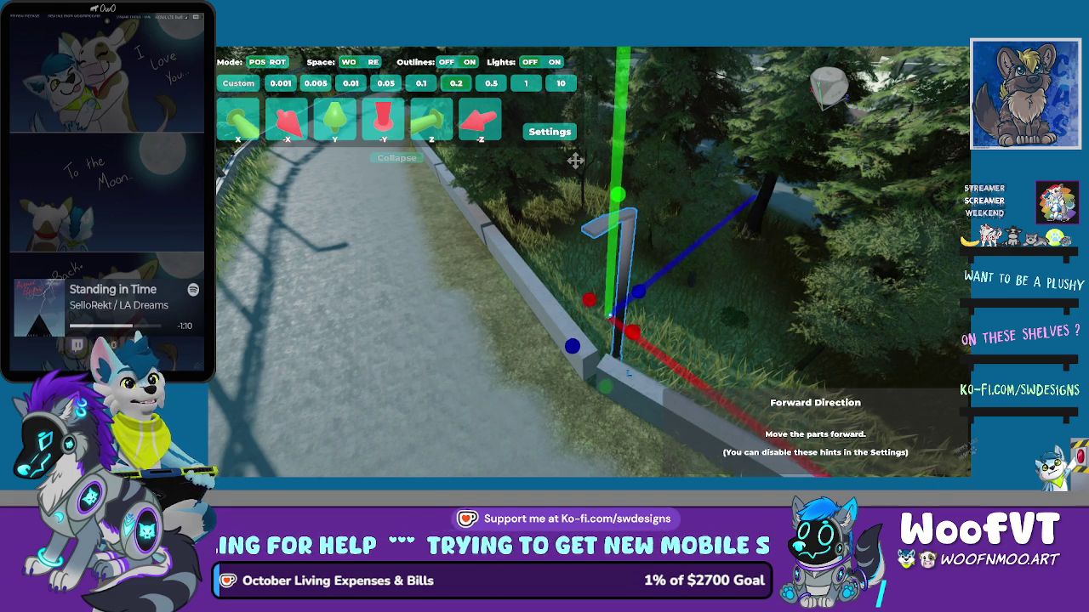
key(Page_Down)
key(Page_Down)
key(Page_Down)
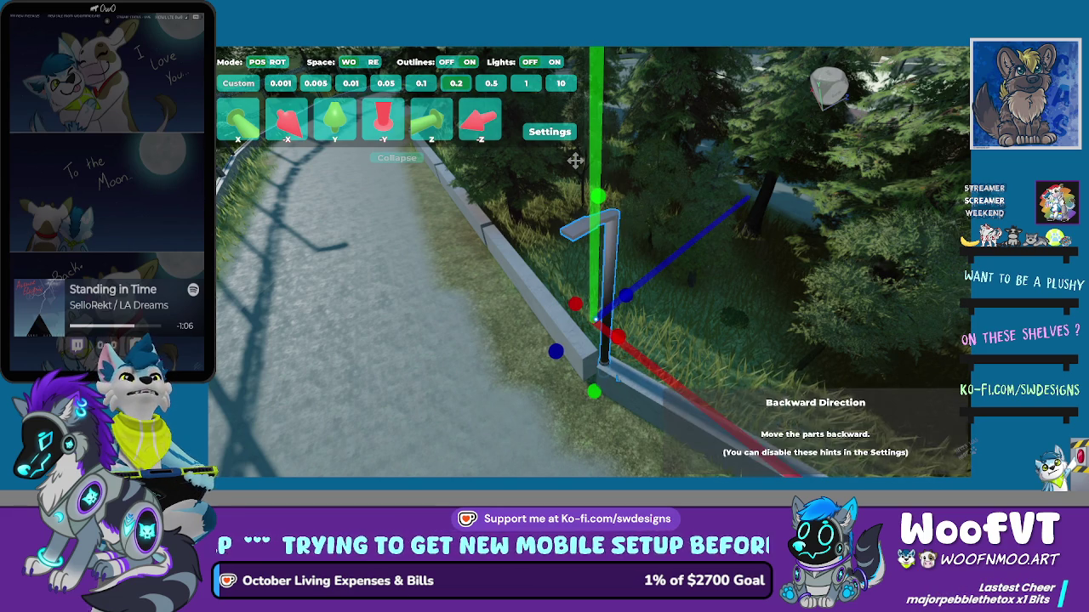
key(Page_Up)
key(Page_Up)
key(Page_Up)
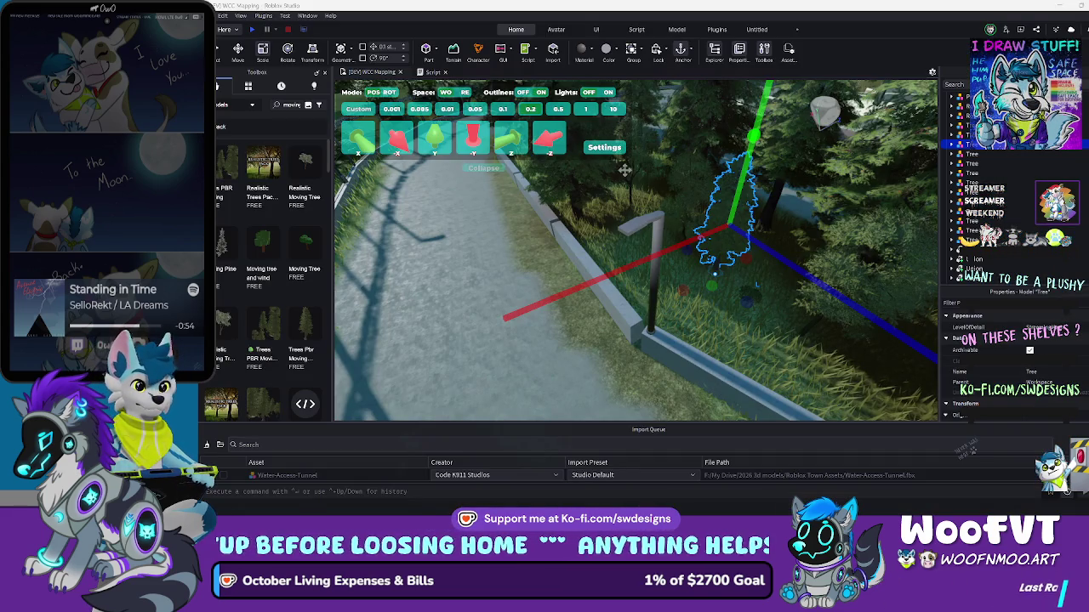
Open Wolf-SPD-Gear-nonrigged from the Blender taskbar icon's Recent list in a second window
click(697, 508)
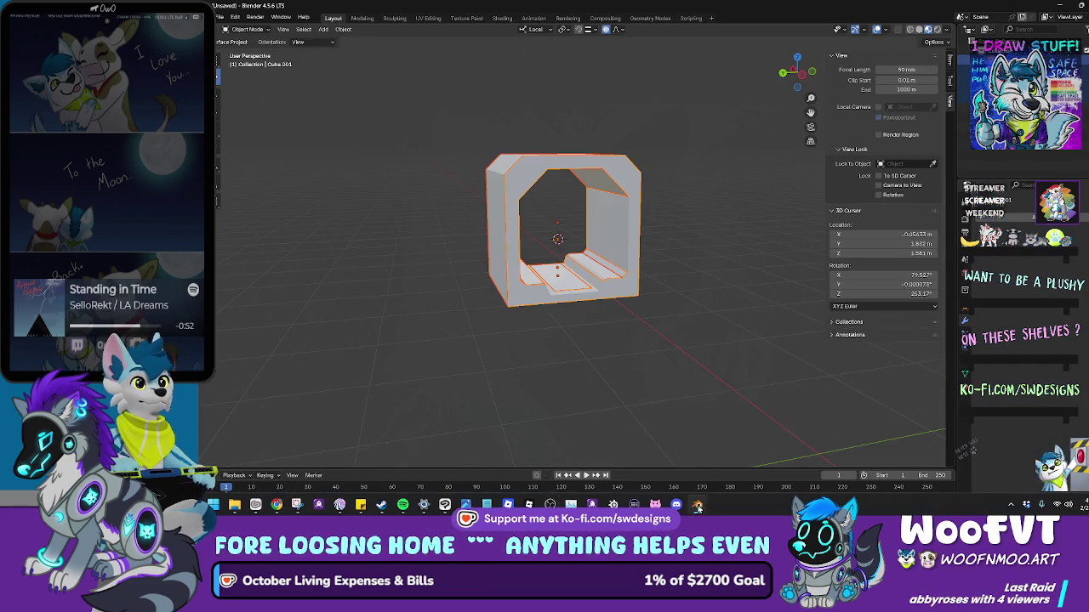
right_click(688, 298)
shift+right_click(732, 245)
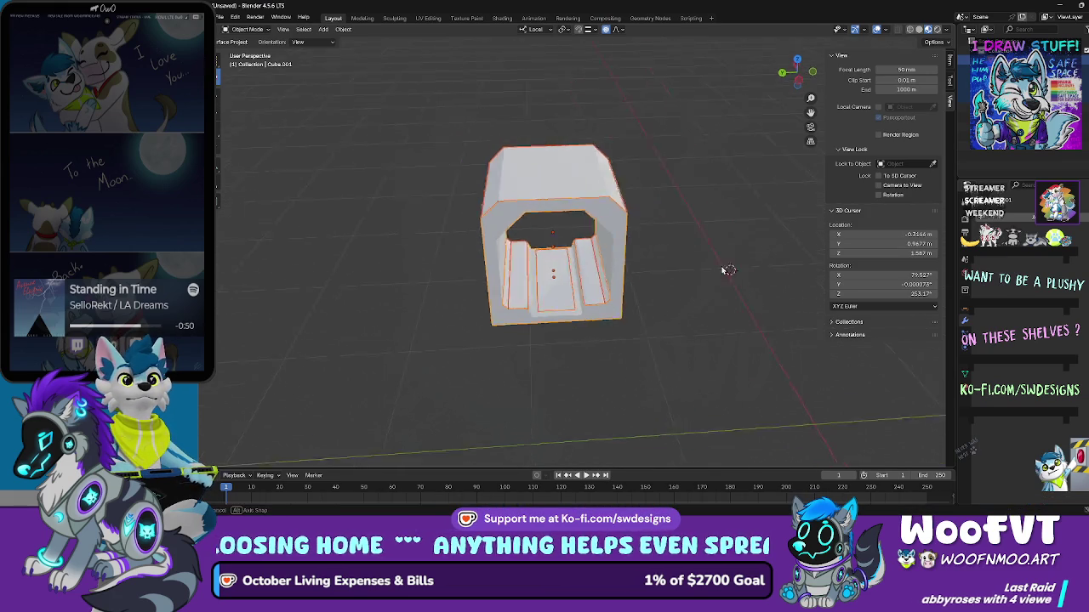
click(222, 19)
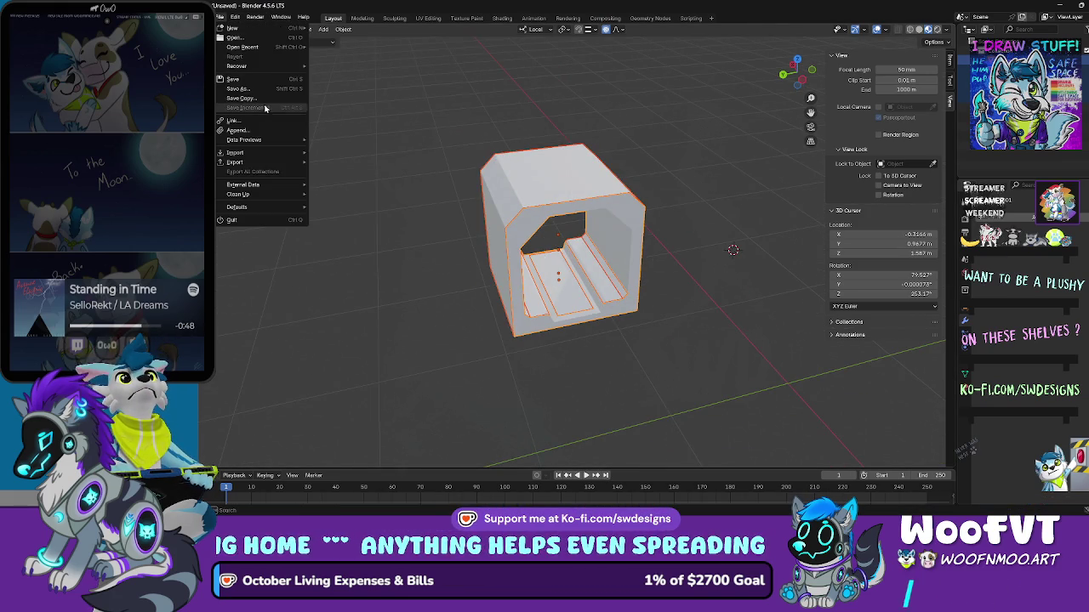
shift+right_click(346, 215)
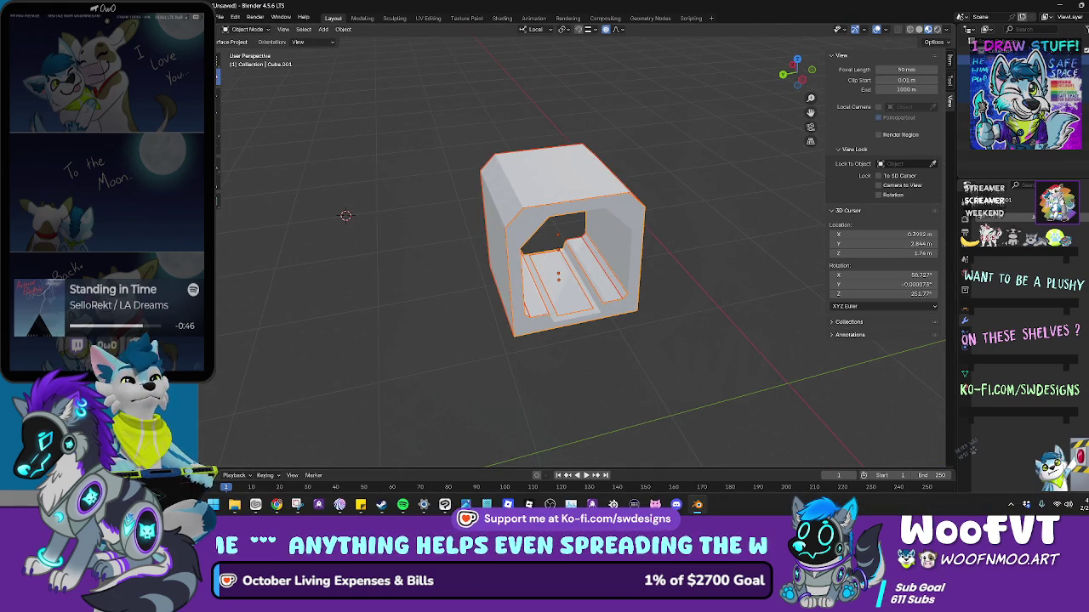
right_click(703, 506)
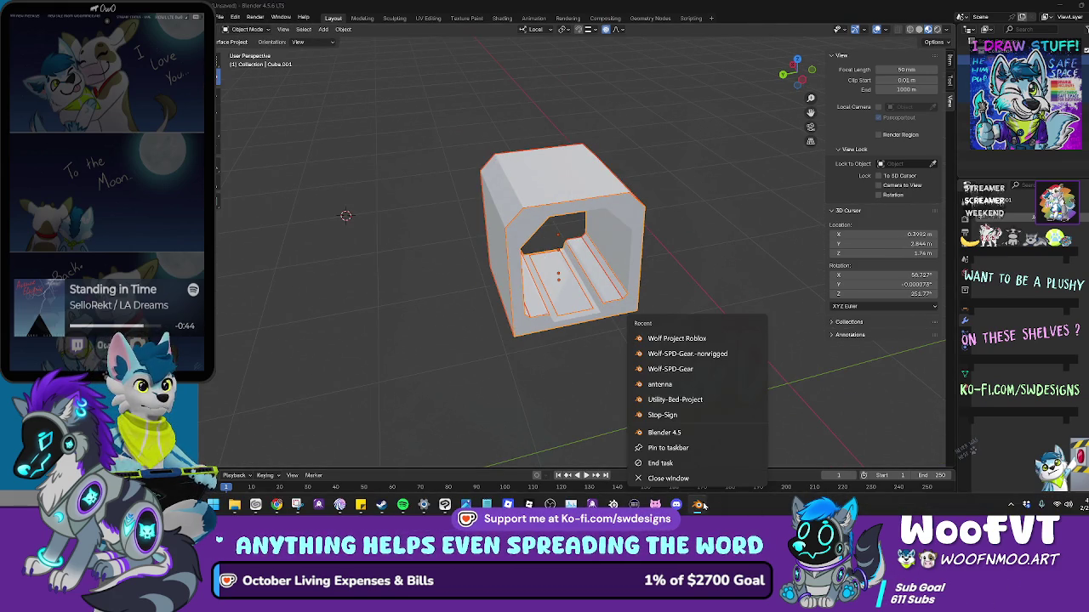
click(719, 355)
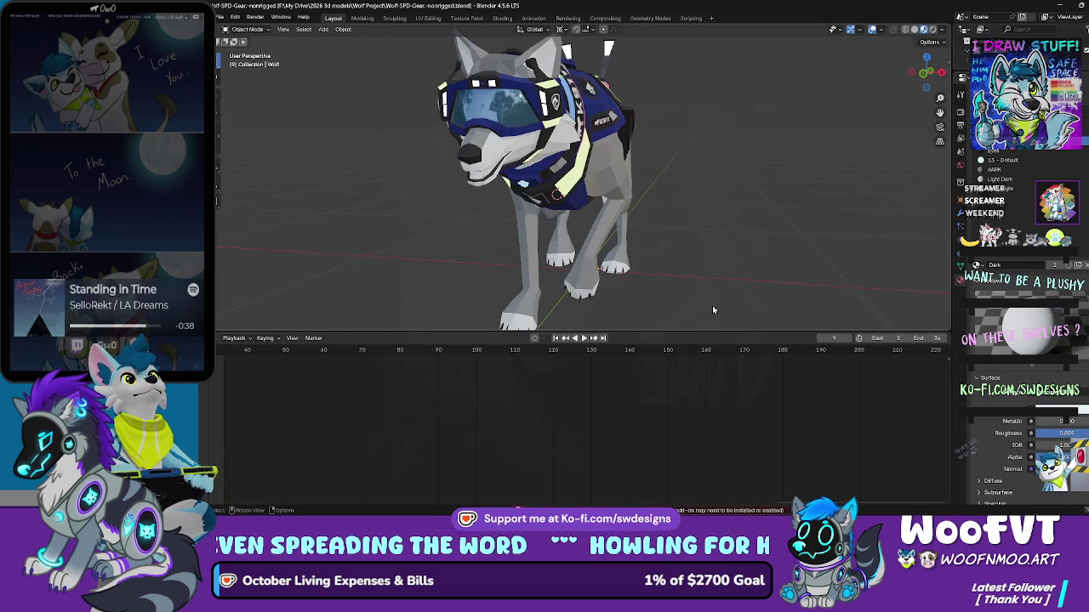
Play the wolf's walk animation while orbiting to side, front and three-quarter views, then pause
scroll(709, 306, up, 5)
mouse_move(688, 246)
mouse_down()
mouse_move(658, 243)
mouse_move(750, 252)
mouse_move(642, 230)
mouse_move(766, 238)
mouse_up()
click(585, 338)
drag(612, 310, 736, 287)
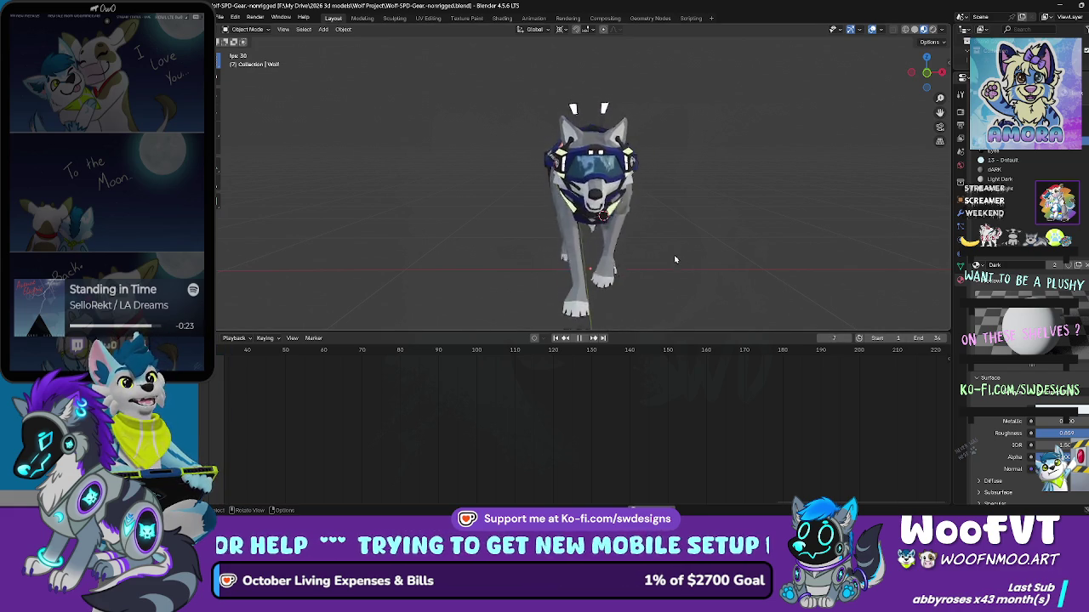
mouse_move(671, 253)
mouse_down()
mouse_move(735, 257)
mouse_move(778, 244)
mouse_move(663, 245)
mouse_move(683, 217)
mouse_up()
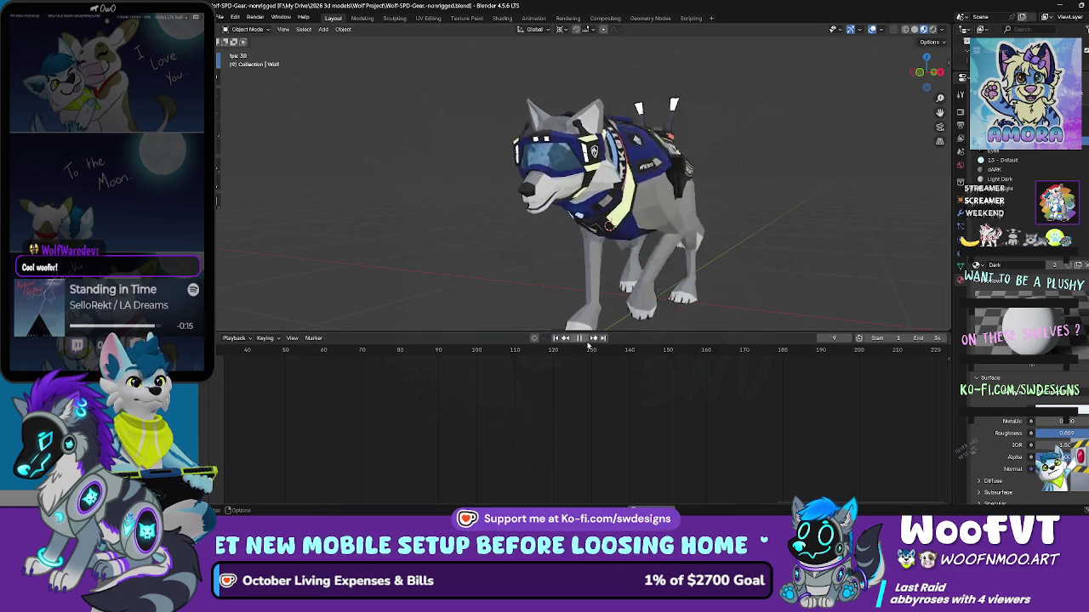
click(579, 338)
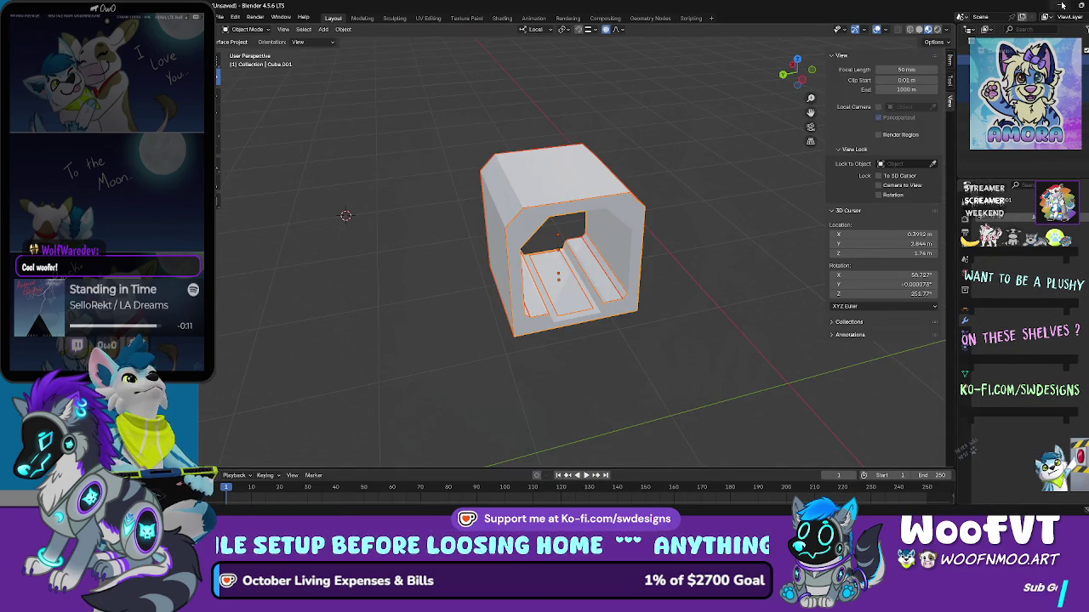
Return to Roblox Studio and select the post and curb model
click(1061, 5)
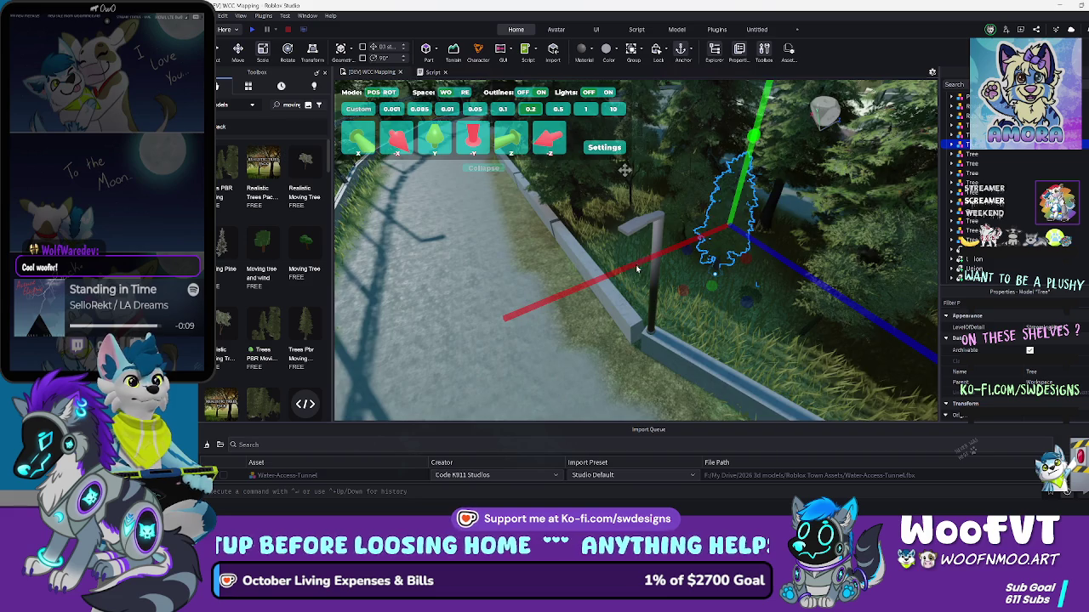
drag(637, 266, 722, 251)
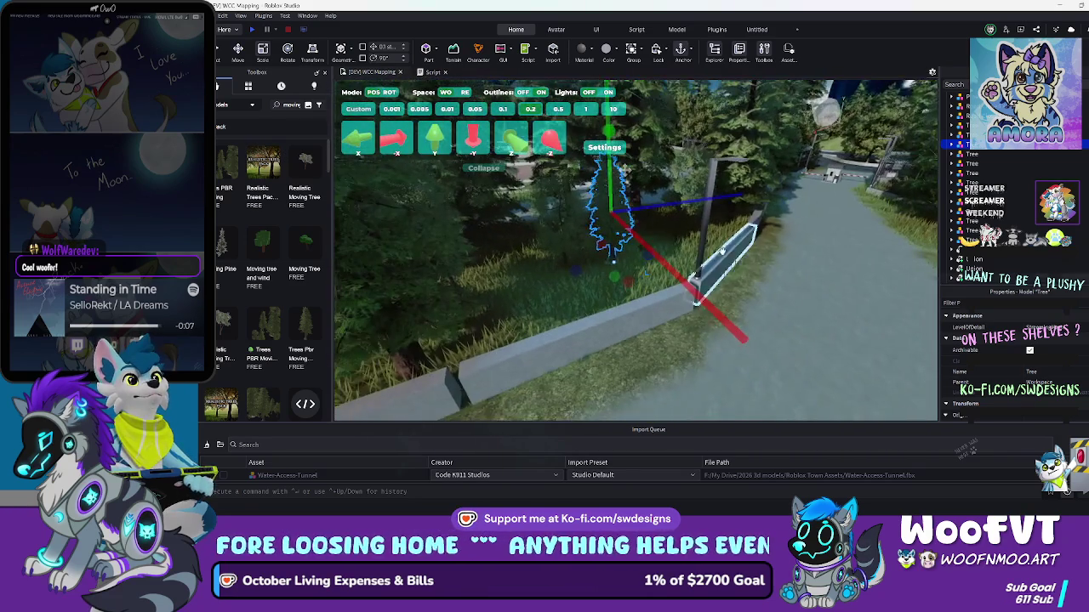
click(722, 251)
scroll(560, 297, down, 3)
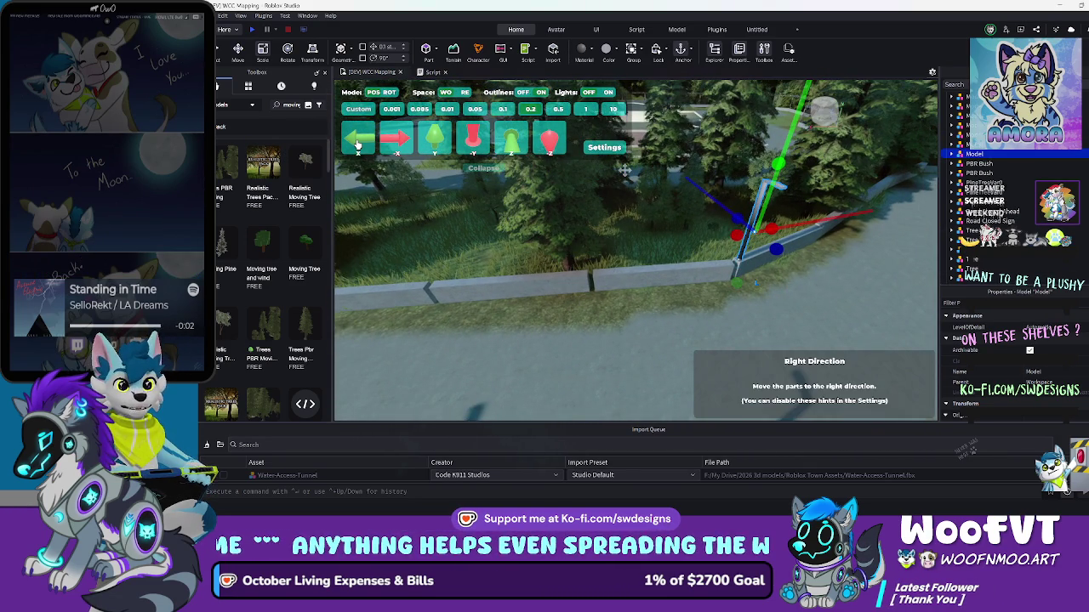
Nudge the wall section twice along -X and drag its move handles to line it up with the curb
click(357, 145)
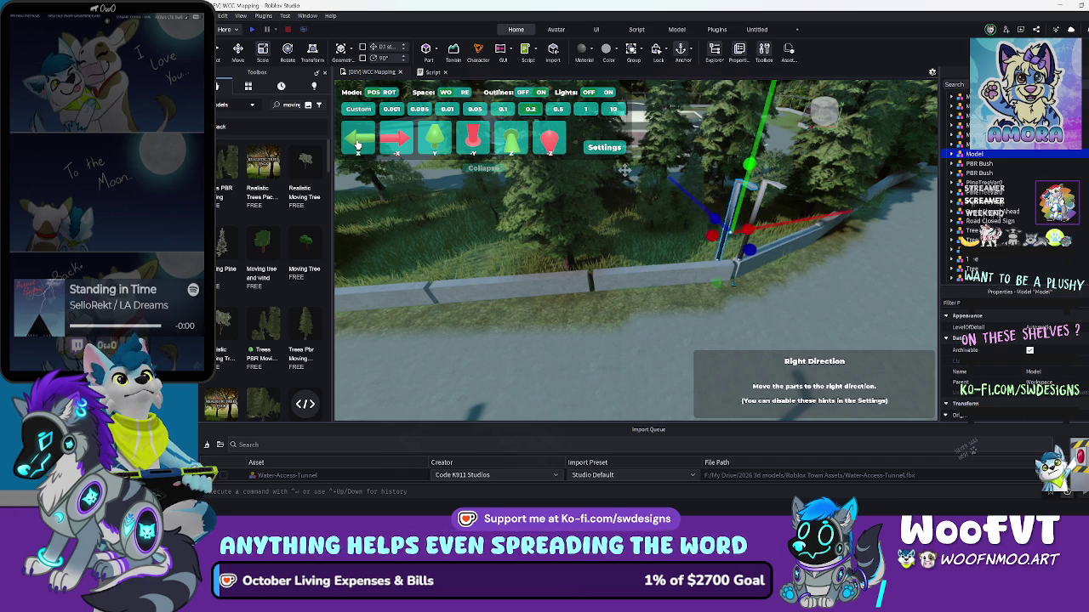
click(357, 145)
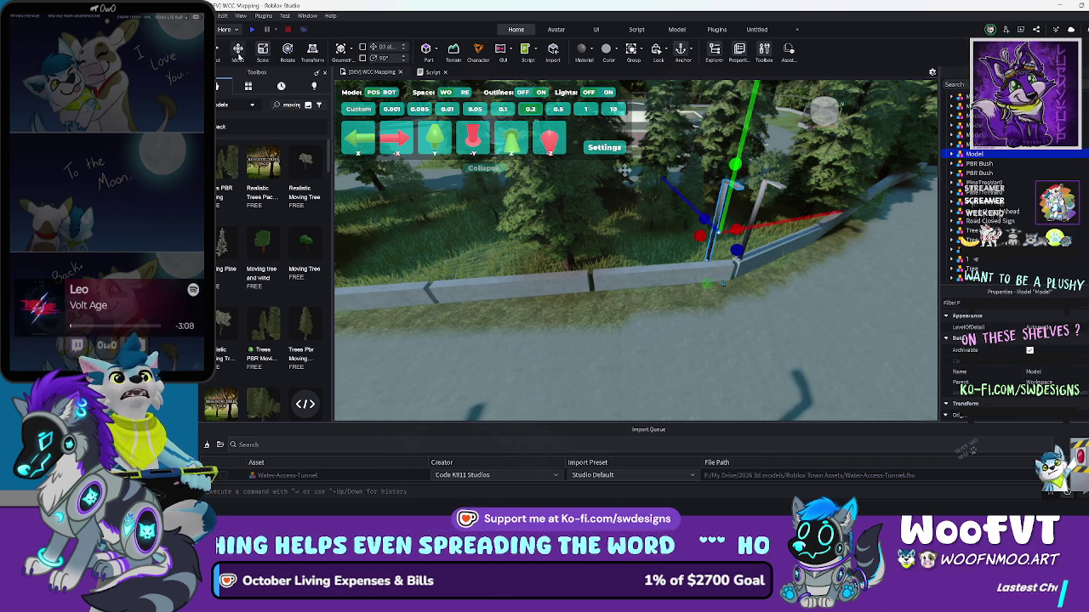
mouse_move(661, 244)
mouse_down()
mouse_move(501, 242)
mouse_move(334, 277)
mouse_up()
scroll(448, 287, up, 5)
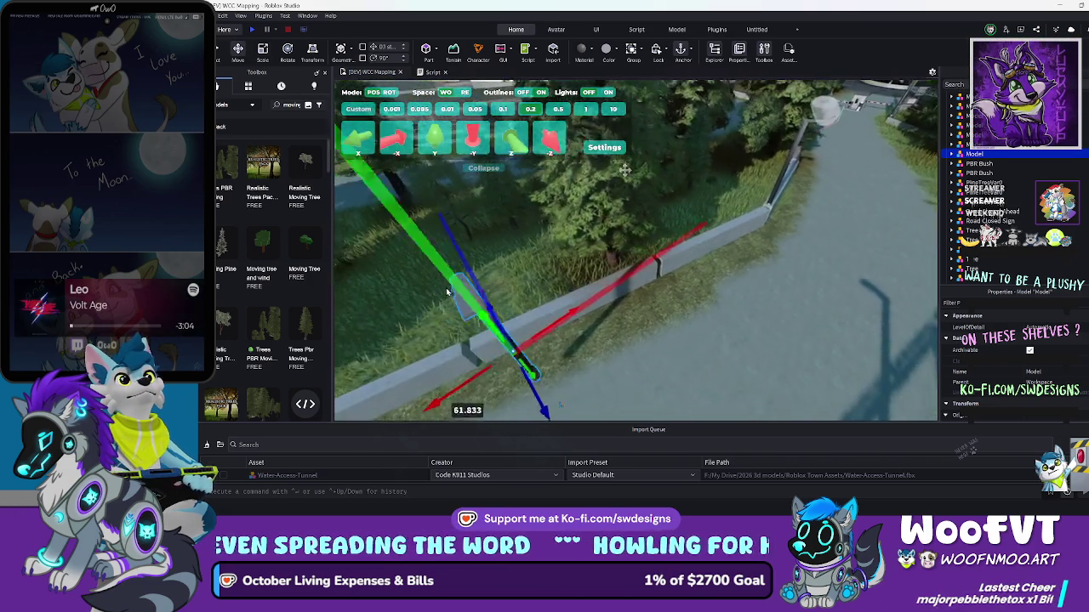
drag(681, 300, 582, 413)
scroll(581, 413, down, 2)
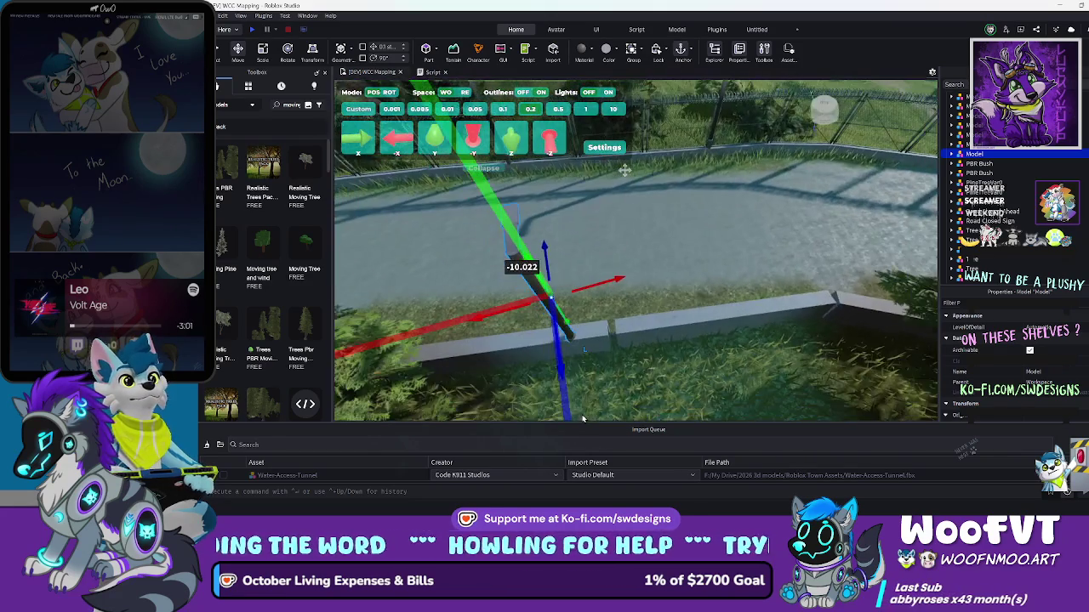
drag(587, 282, 628, 271)
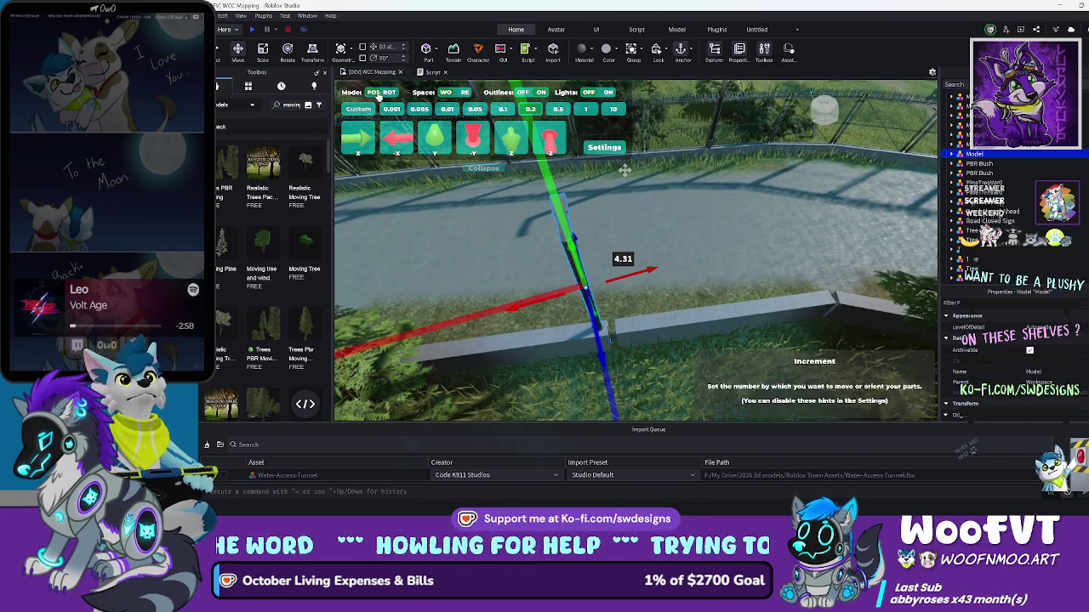
Switch to the Rotate tool and move the camera back to look down the road
click(288, 50)
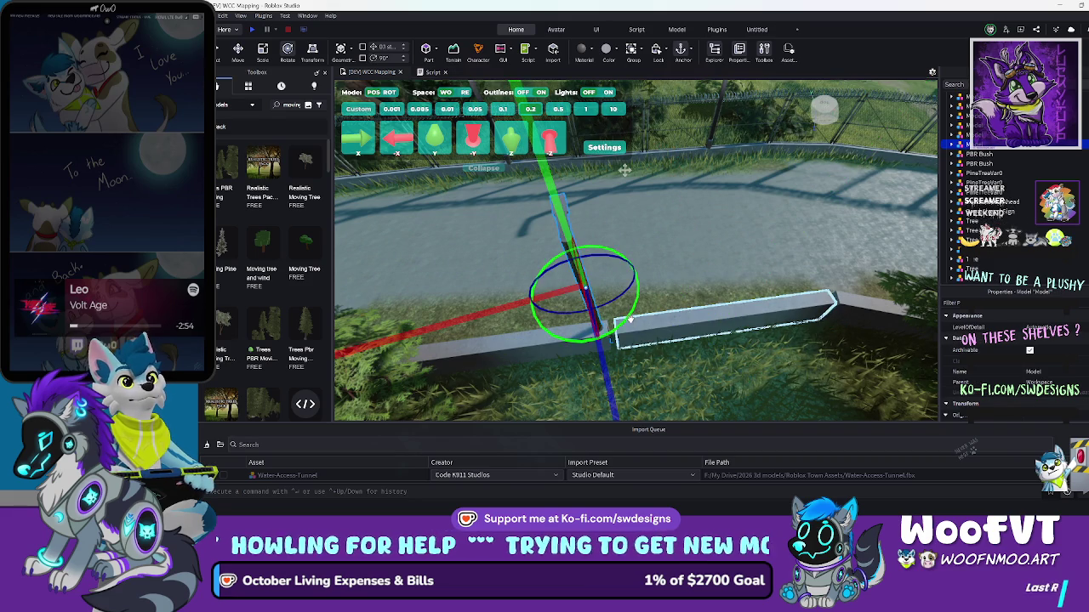
key(d)
key(s)
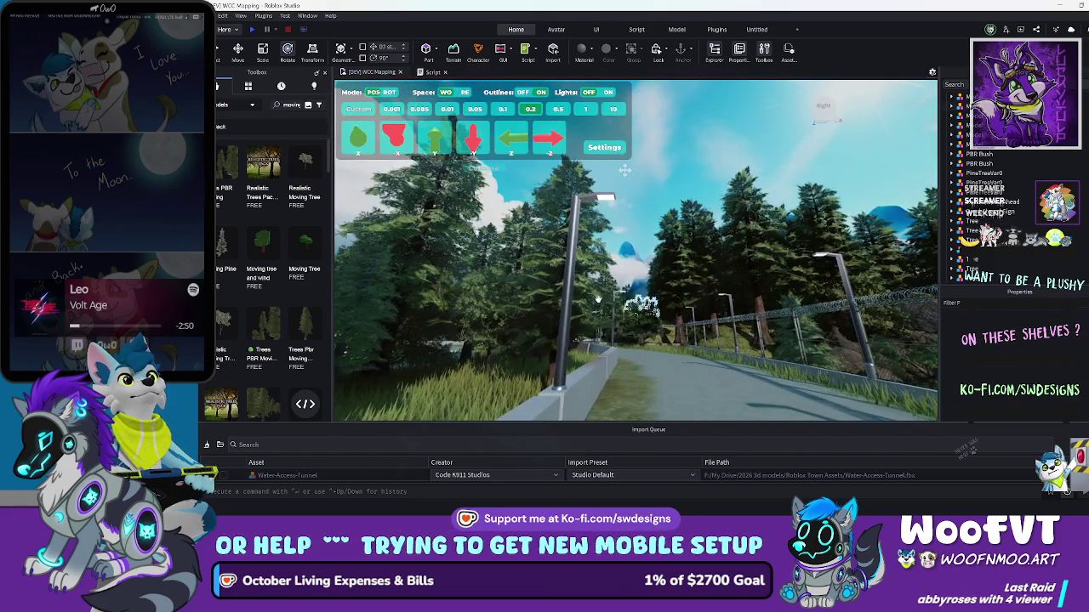
click(572, 281)
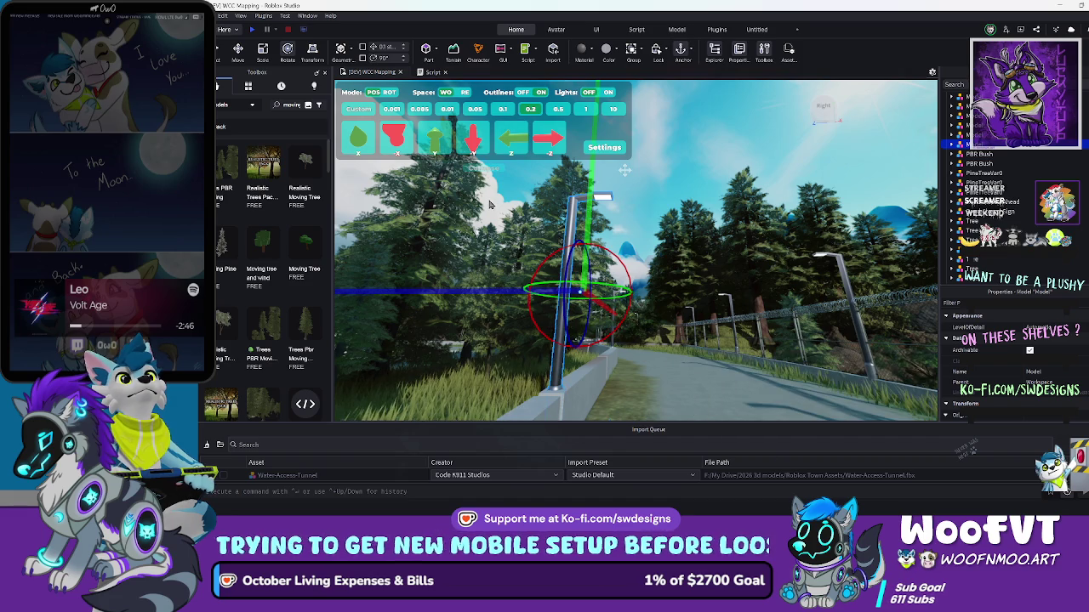
key(w)
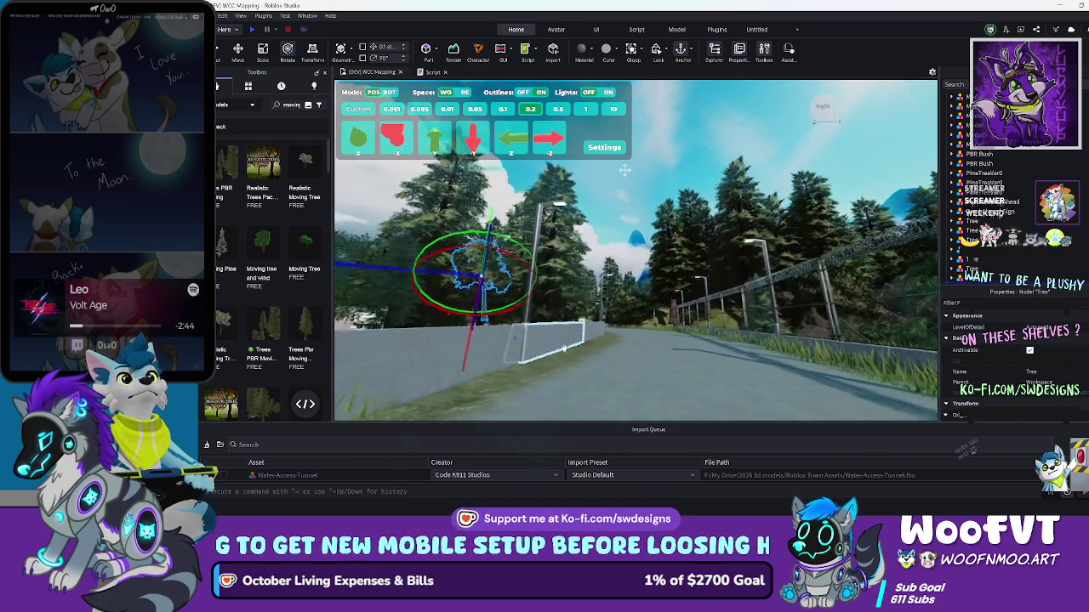
key(Left)
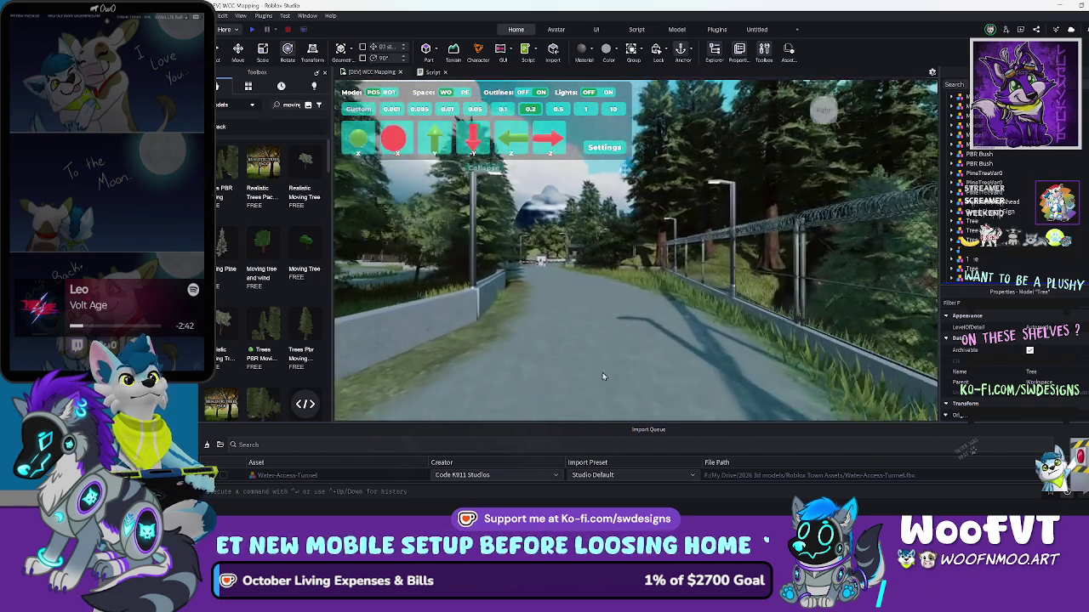
key(Left)
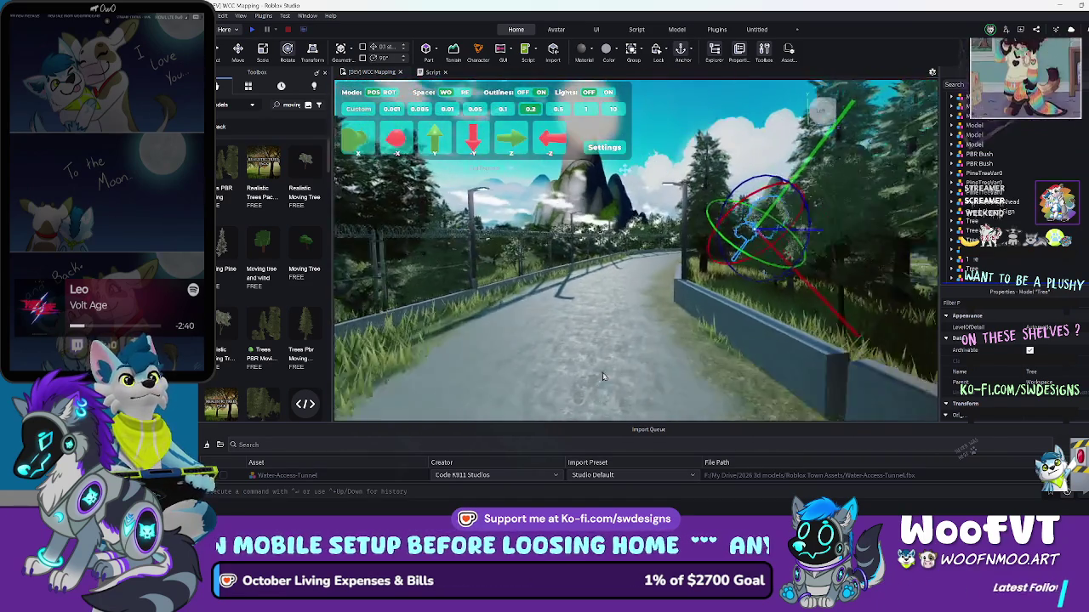
key(e)
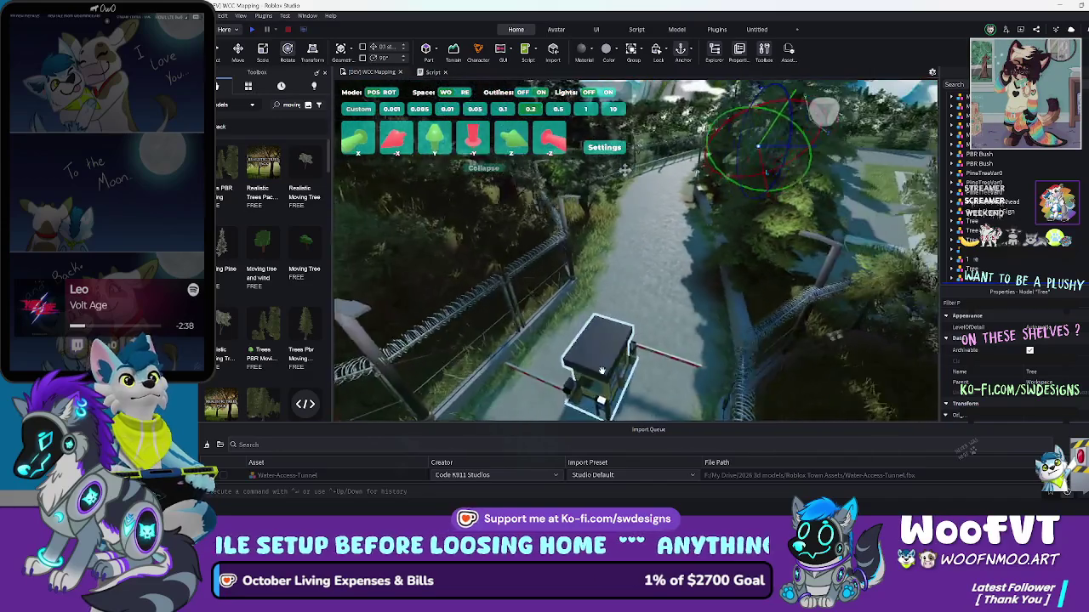
key(s)
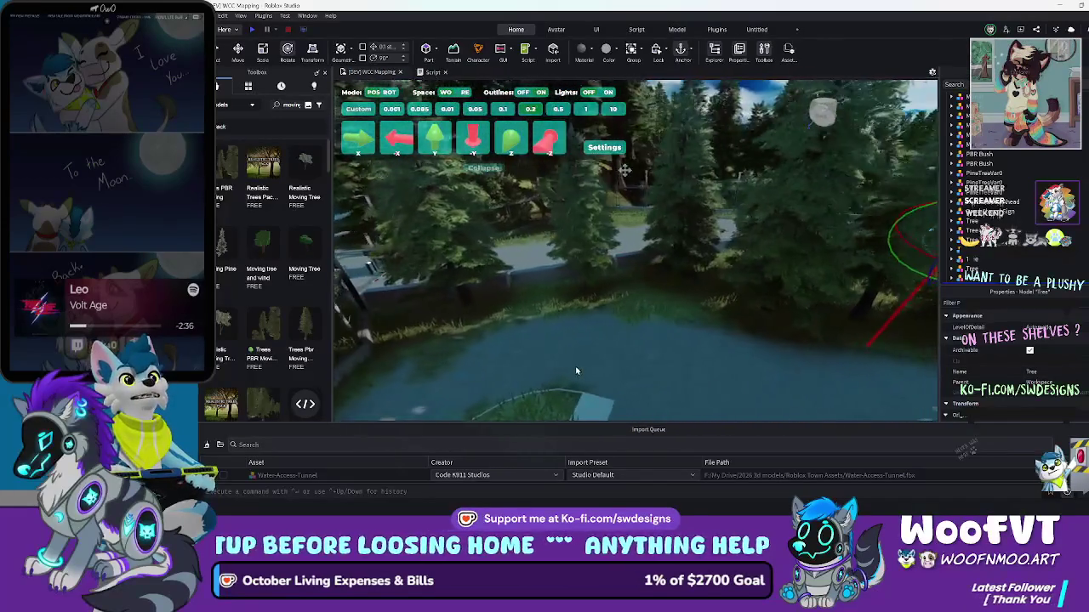
key(Left)
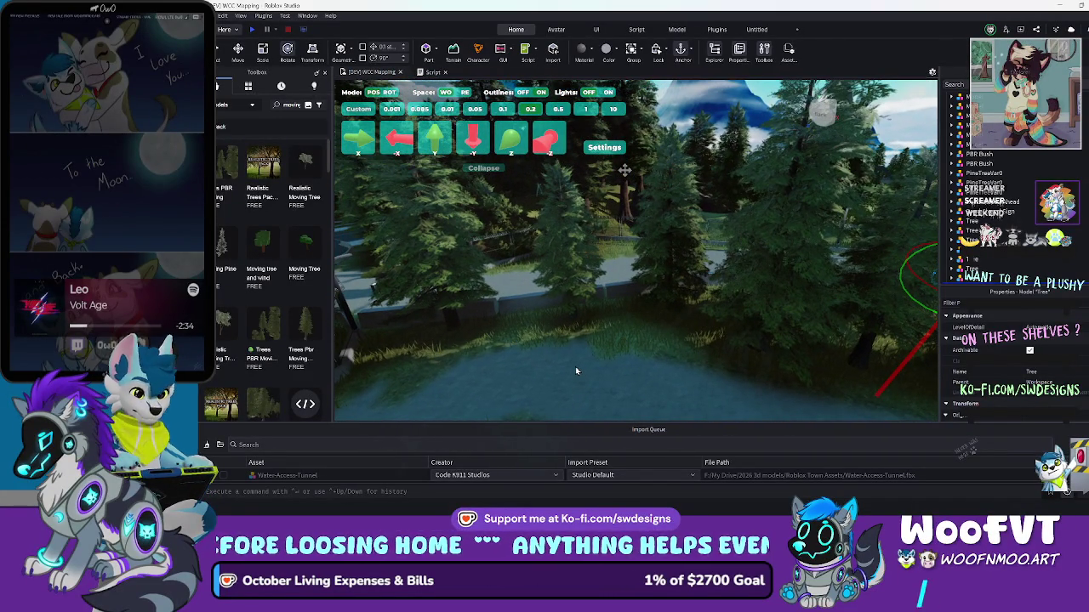
key(w)
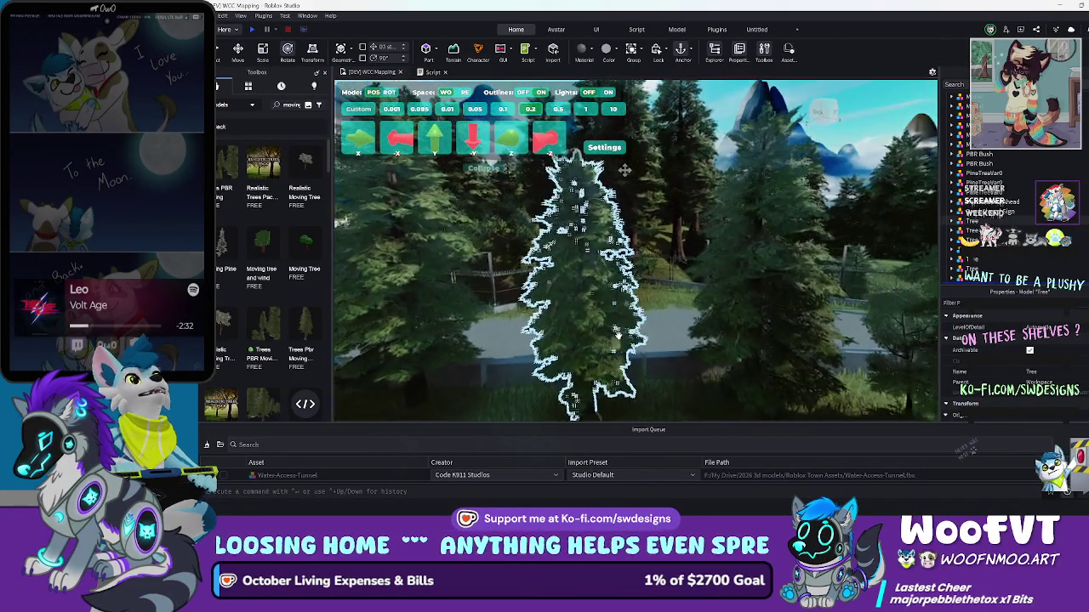
key(w)
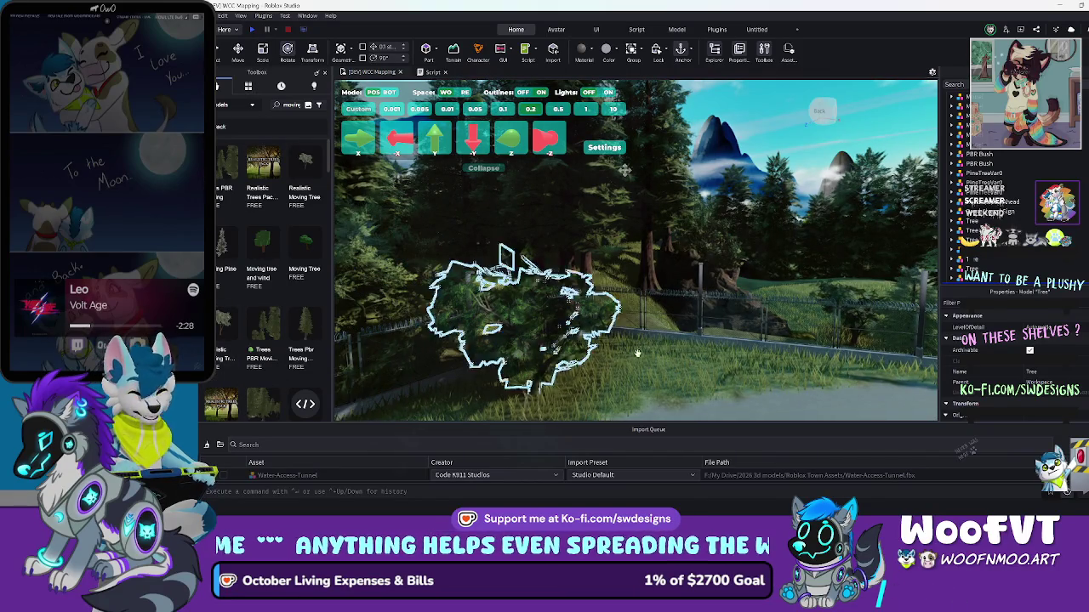
key(s)
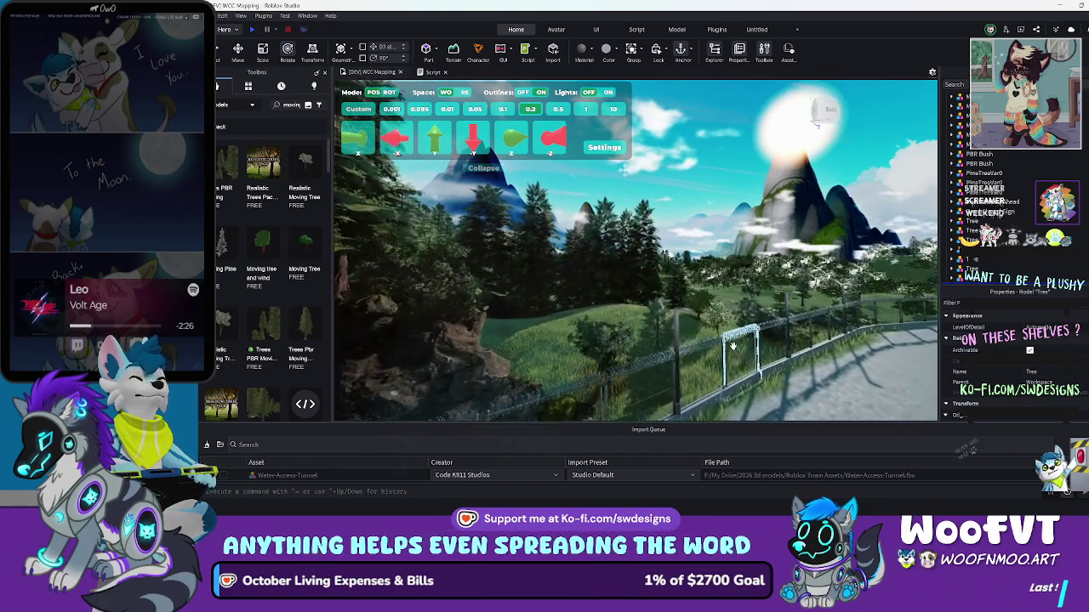
key(Left)
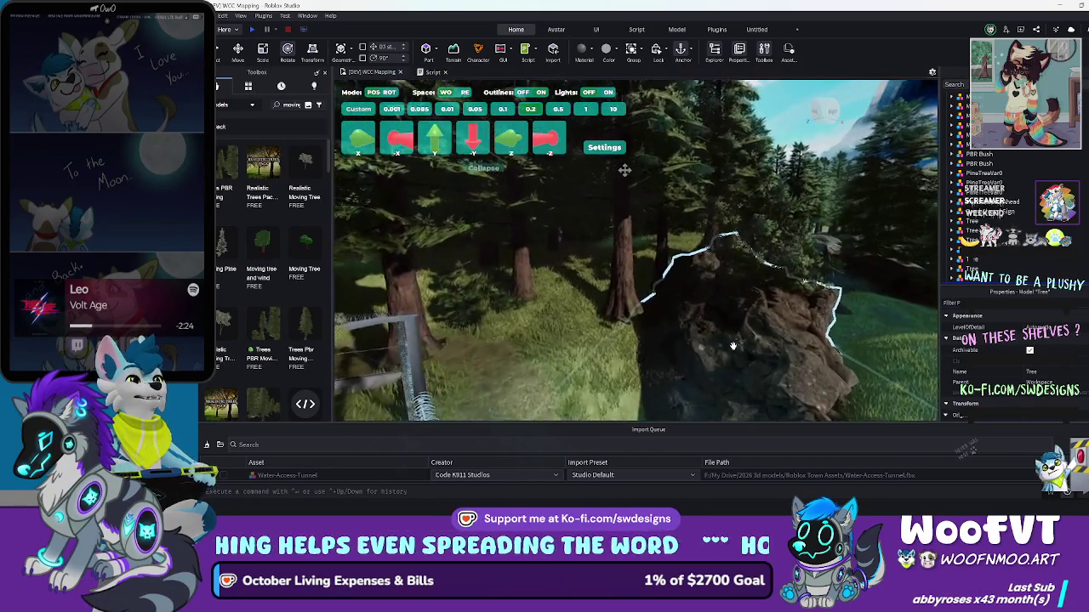
key(Left)
key(Left)
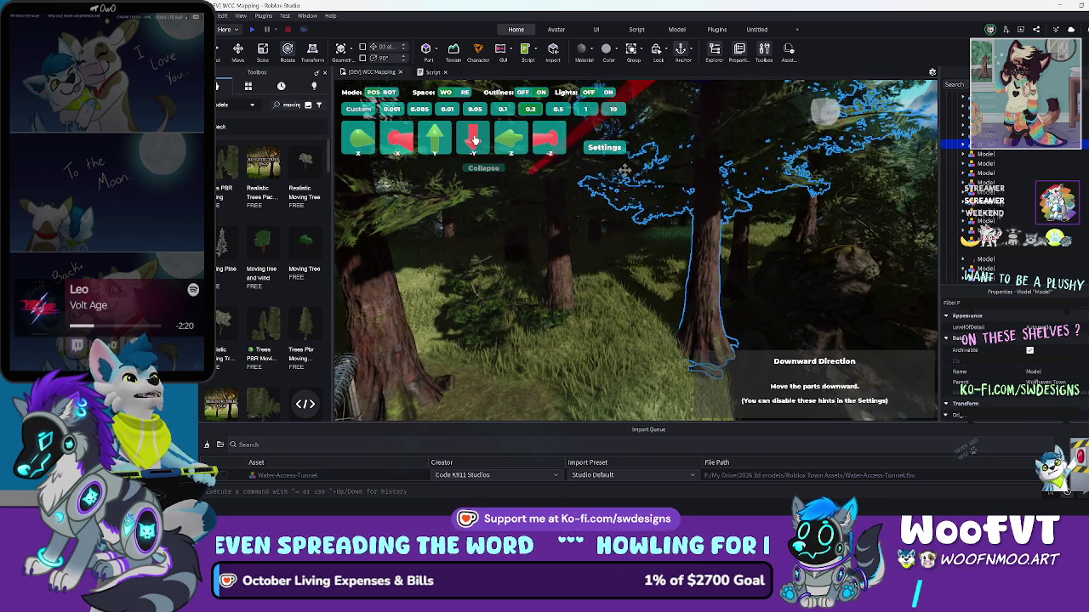
Select the small bush by the tree trunk and nudge it up two steps with the +Y button
click(442, 323)
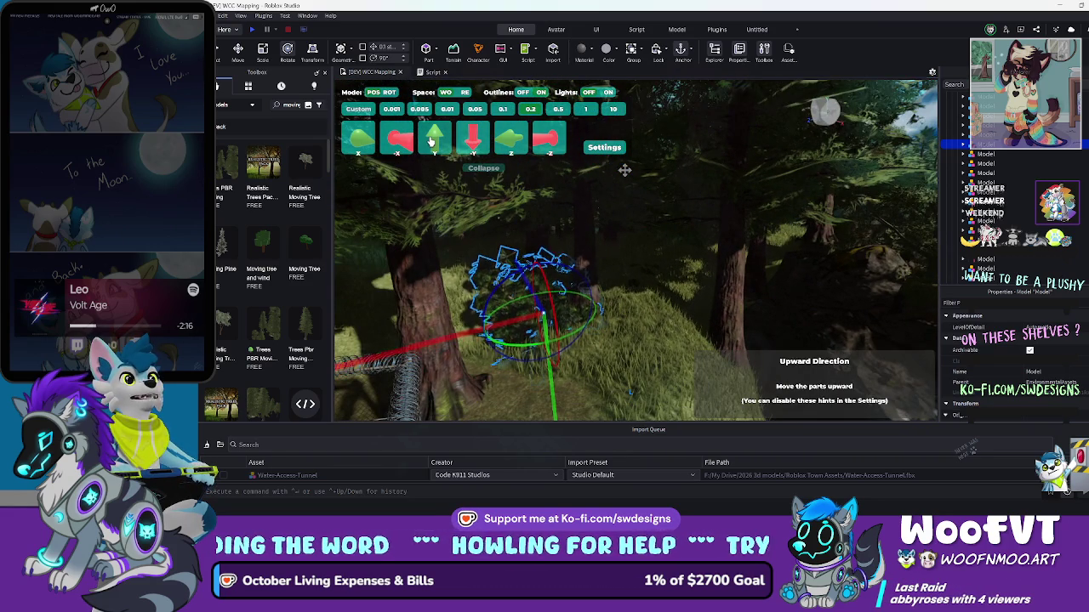
click(432, 143)
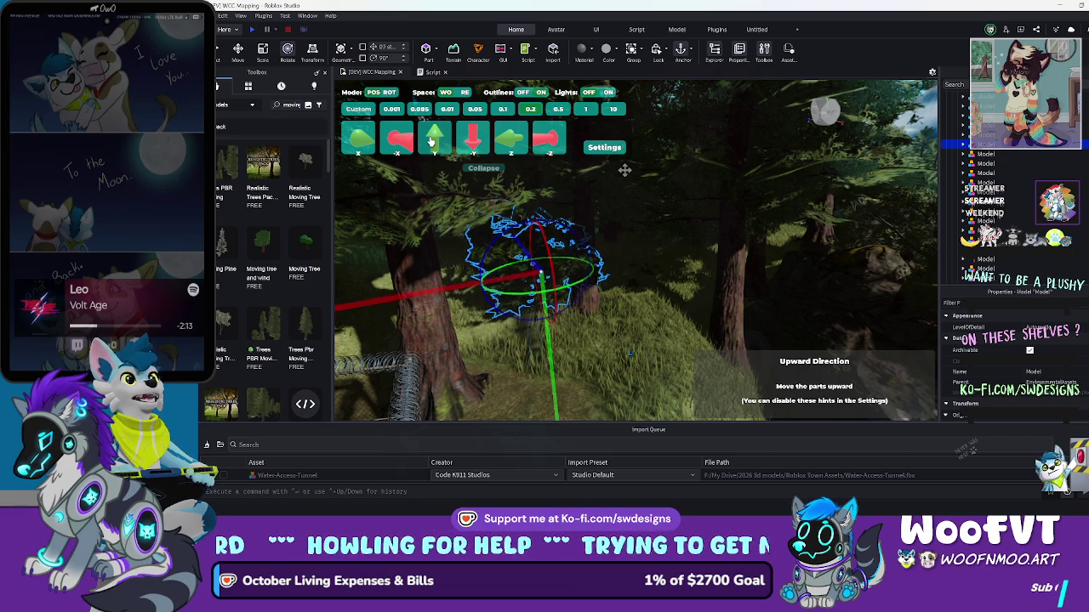
click(432, 143)
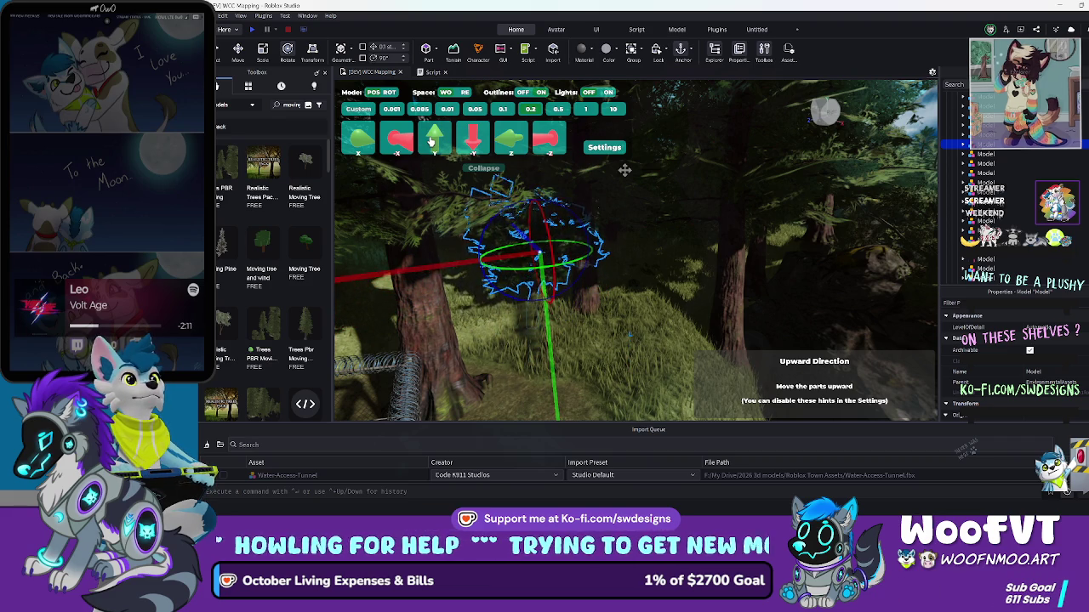
key(w)
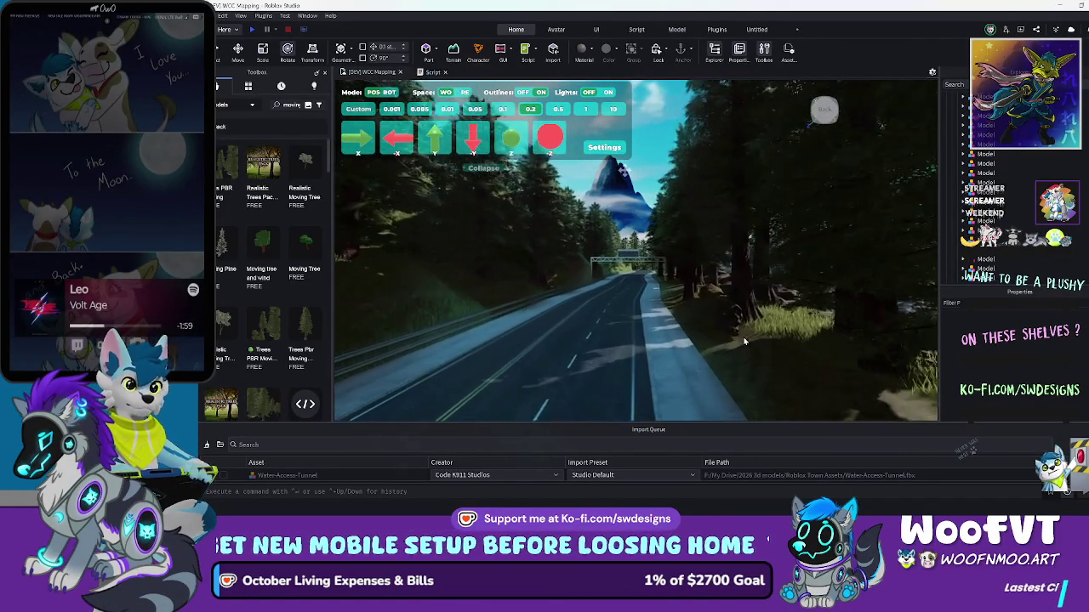
key(w)
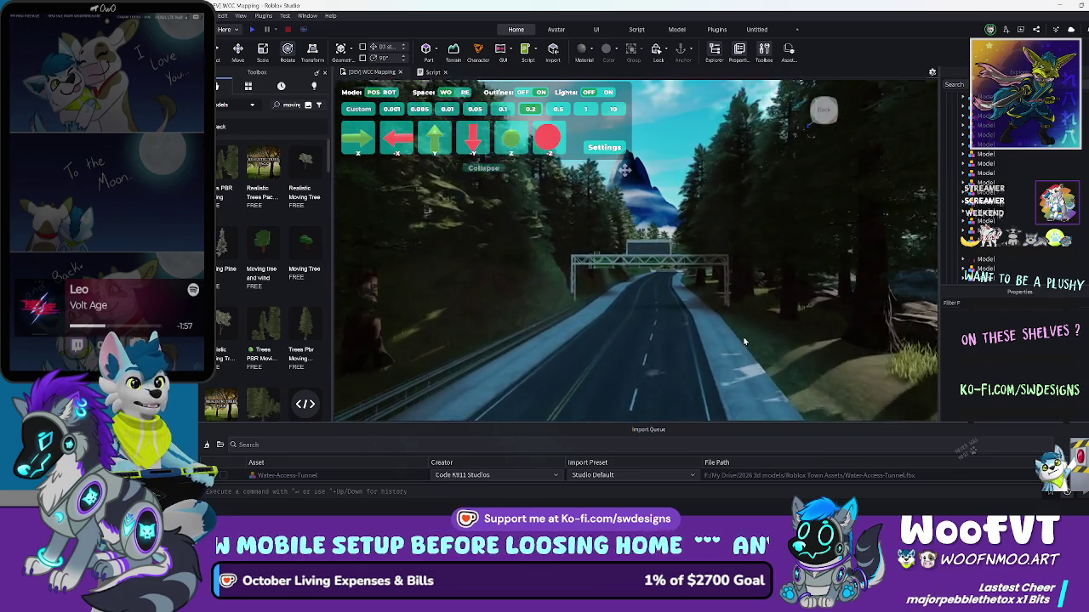
key(w)
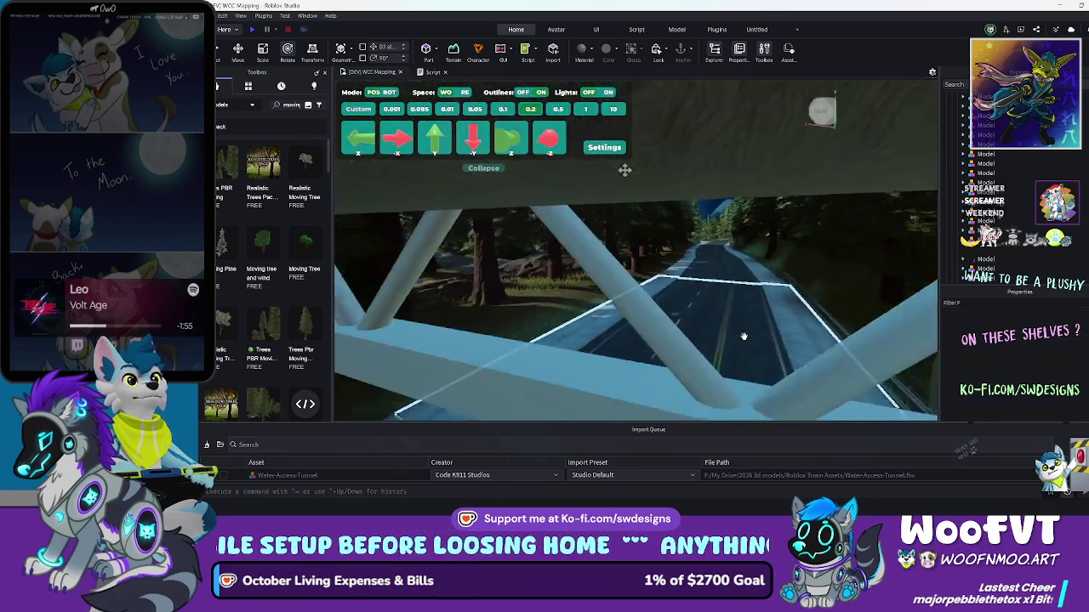
key(s)
key(a)
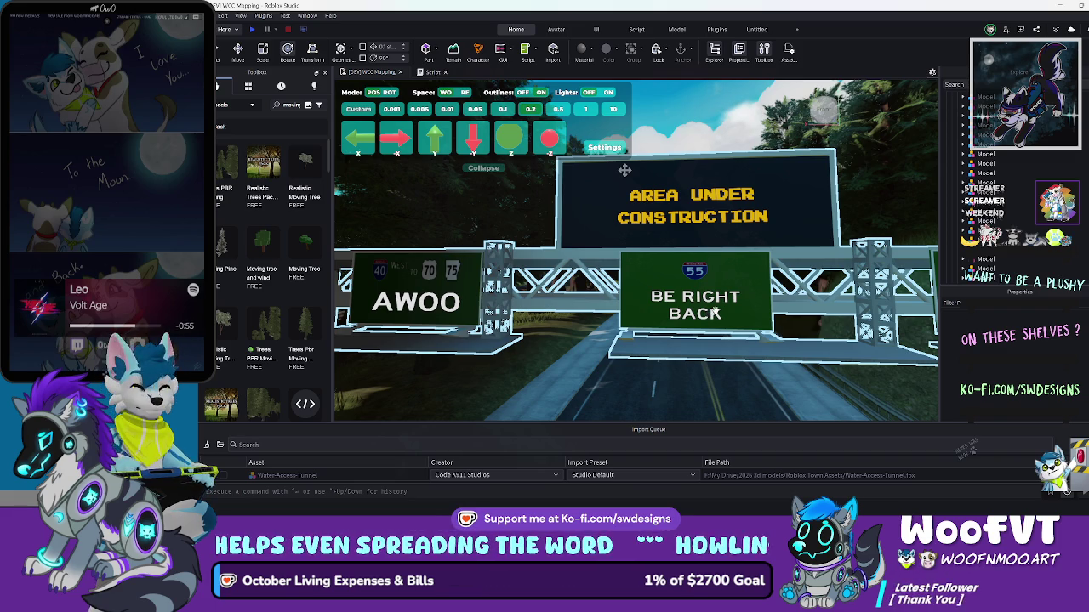
click(701, 395)
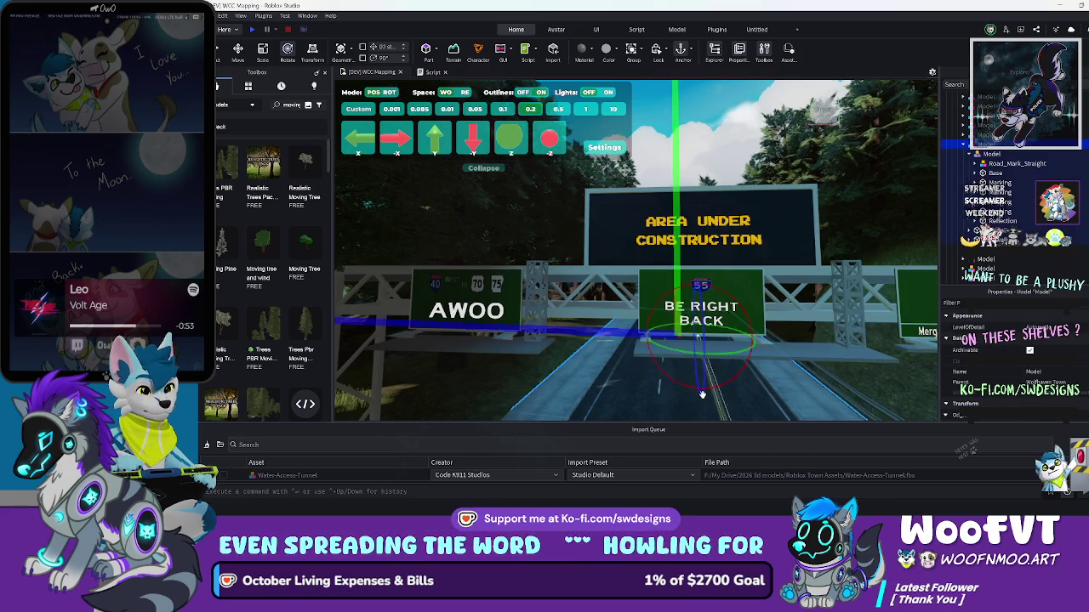
key(w)
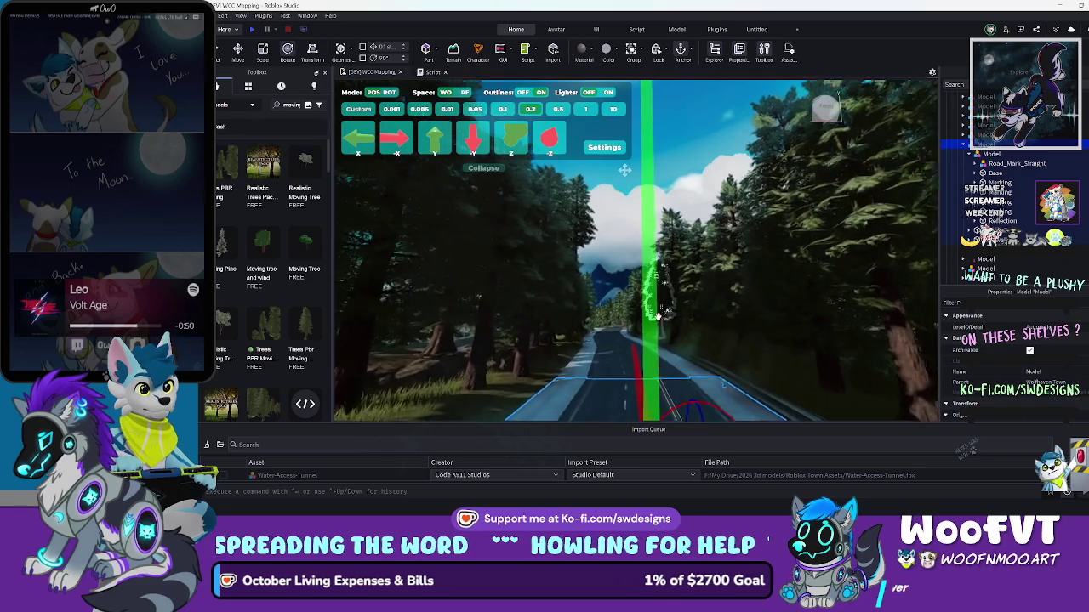
key(s)
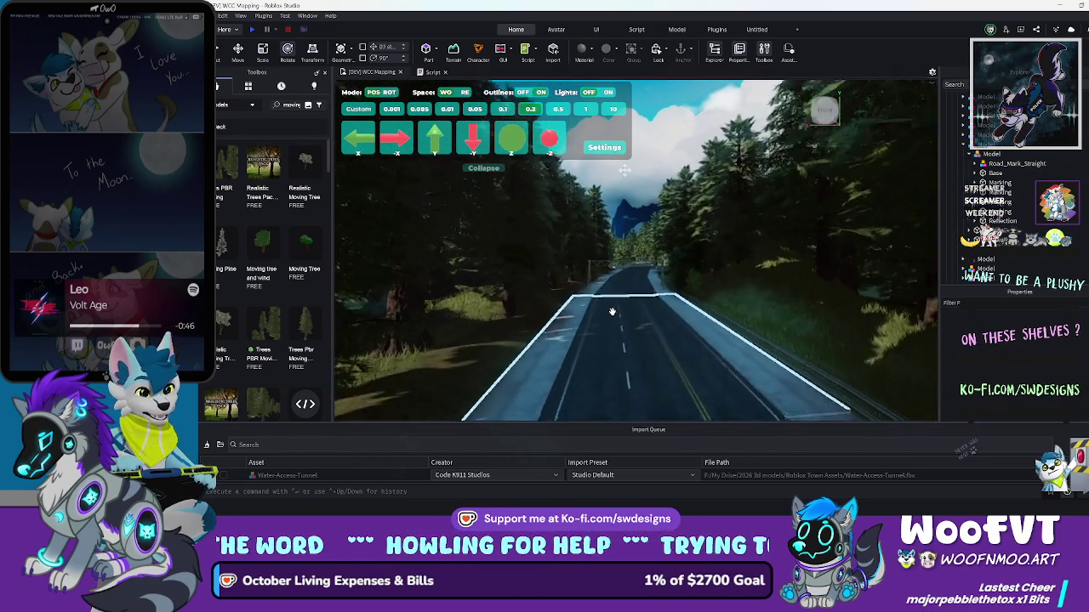
key(s)
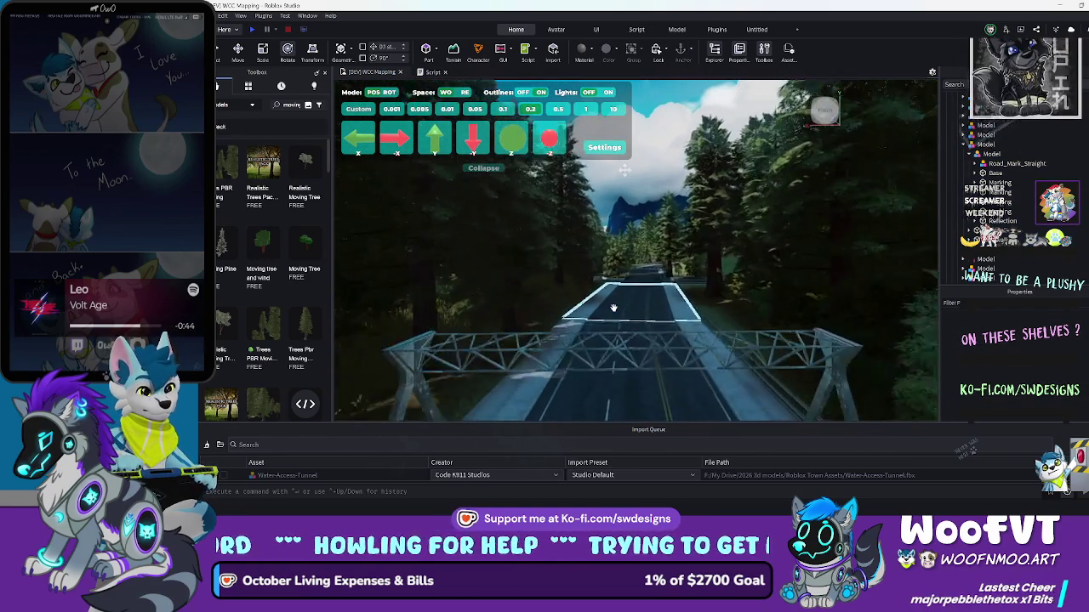
key(s)
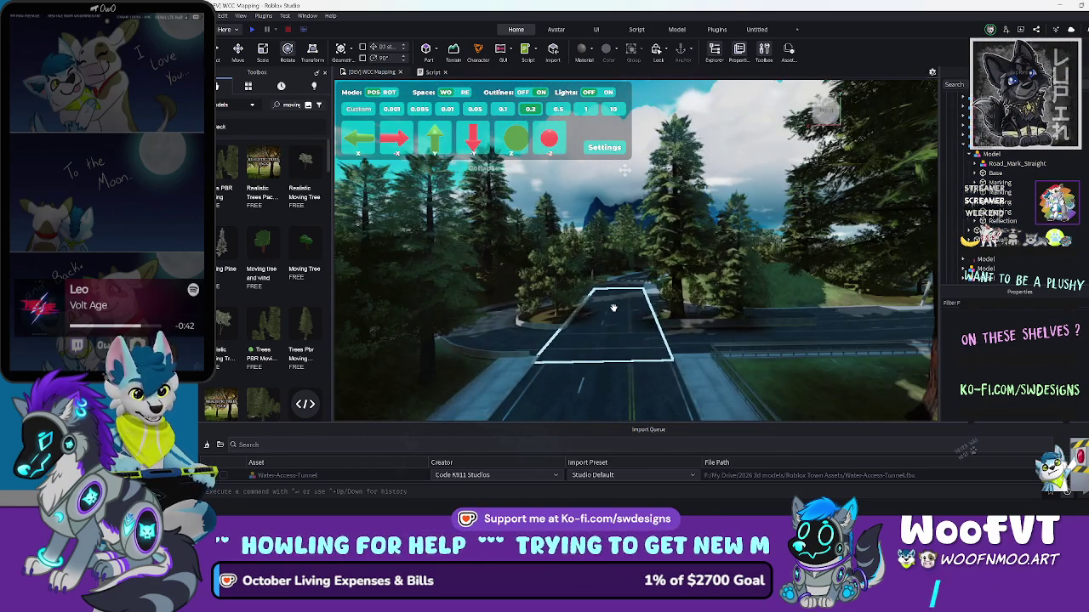
key(f)
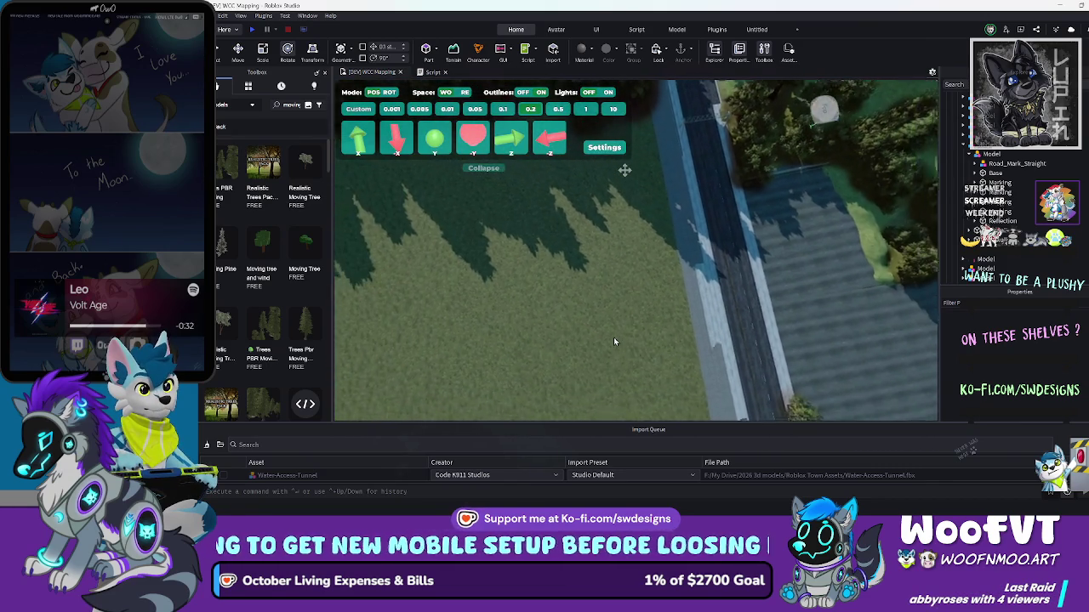
Zoom far out over the map, orbit to survey the town and roads, then fly toward the road
scroll(609, 344, down, 5)
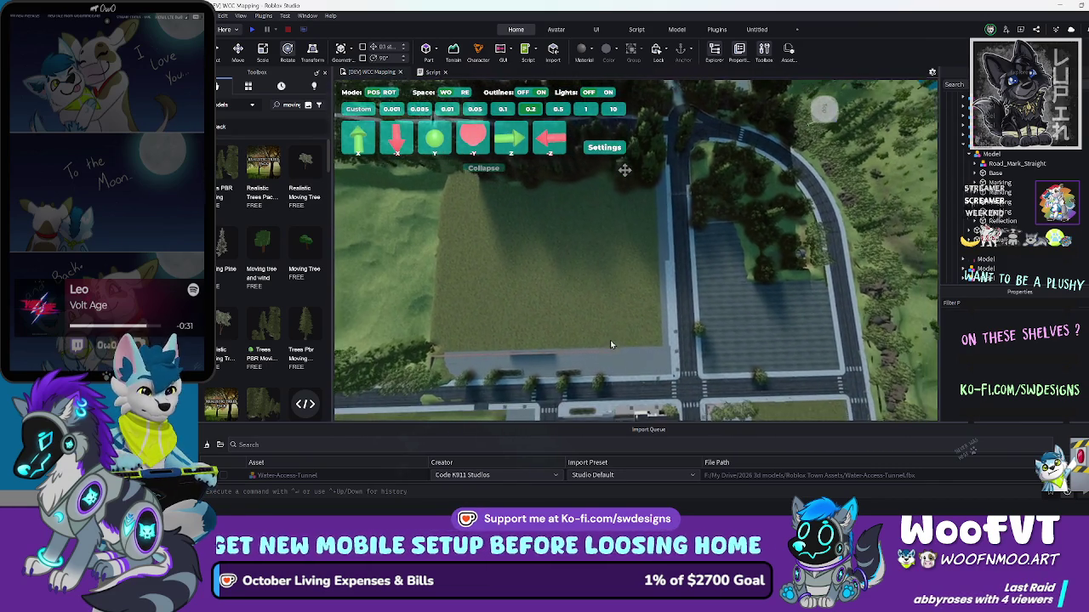
scroll(609, 340, down, 5)
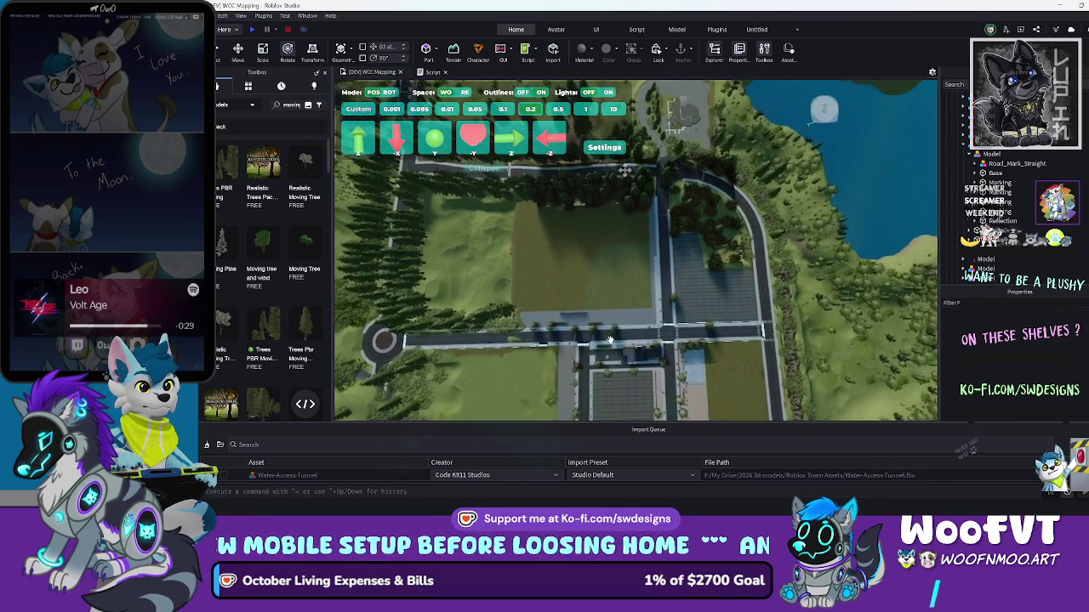
scroll(609, 339, down, 5)
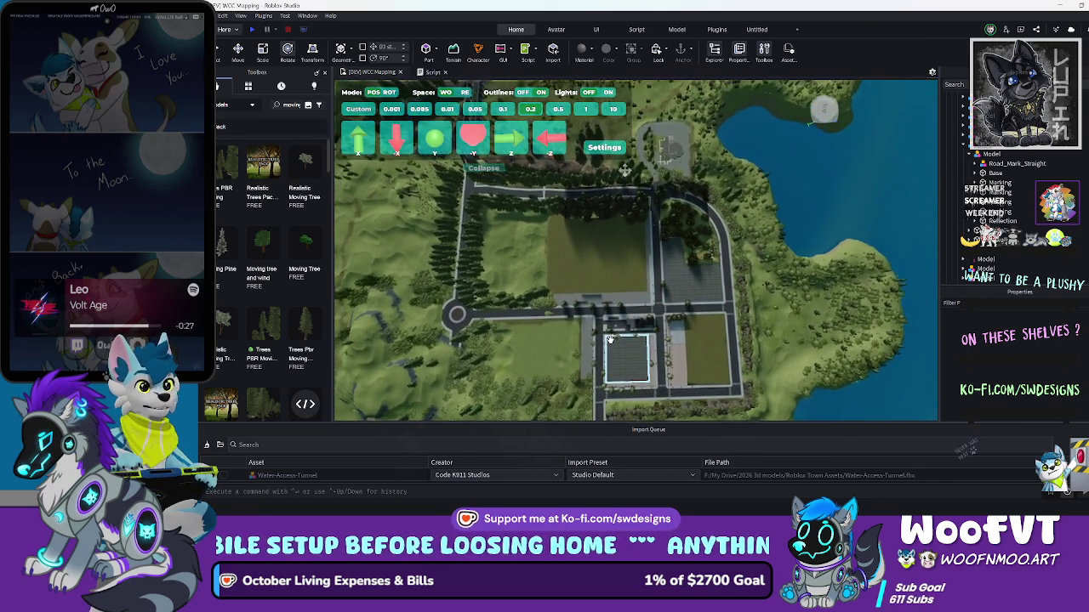
scroll(609, 340, down, 5)
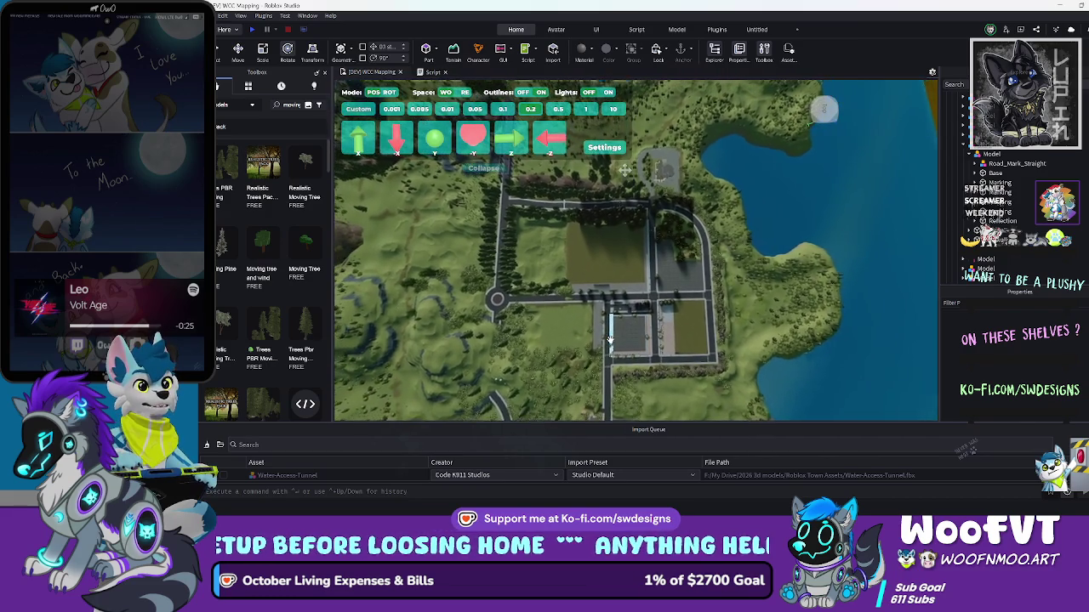
scroll(609, 339, down, 5)
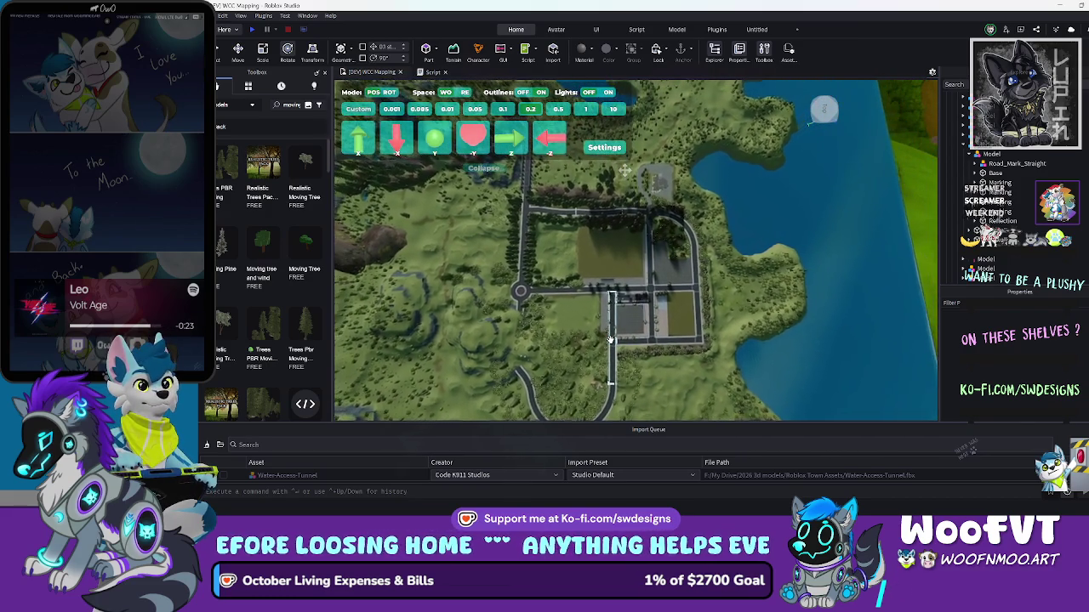
drag(609, 340, 608, 340)
drag(742, 306, 741, 301)
key(w)
Fly the camera past a roadside tree through the forest to the cobbled grassy slope, then start a playtest
click(741, 301)
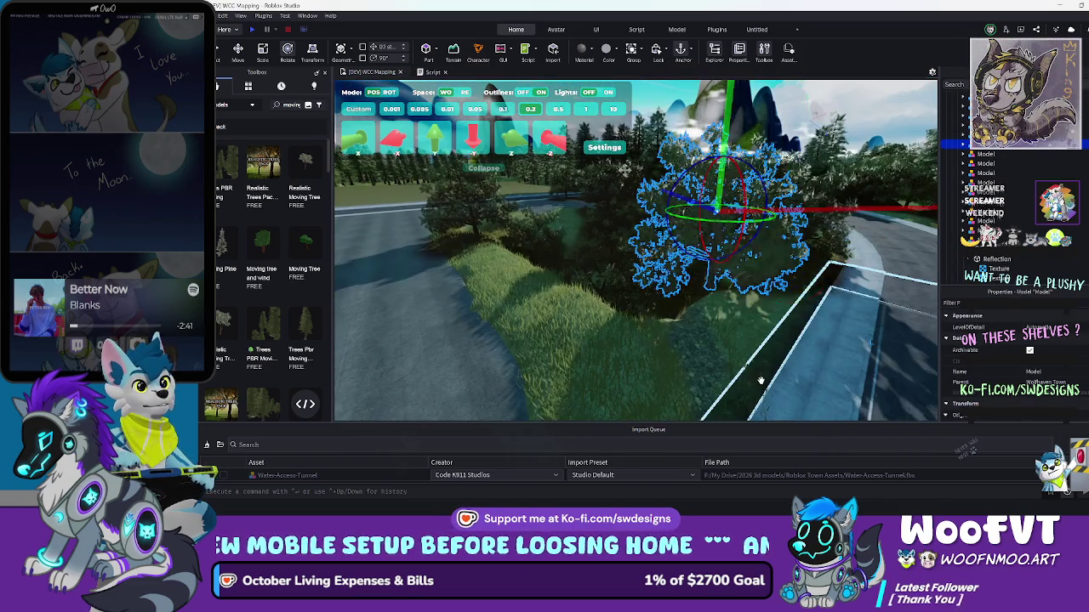
key(d)
drag(671, 275, 552, 281)
key(w)
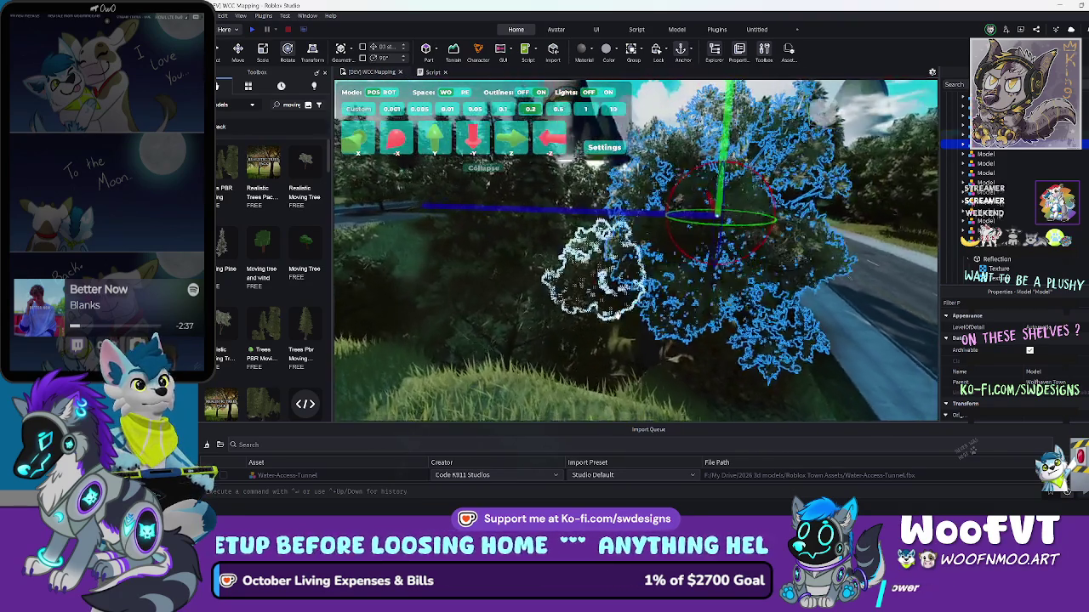
key(w)
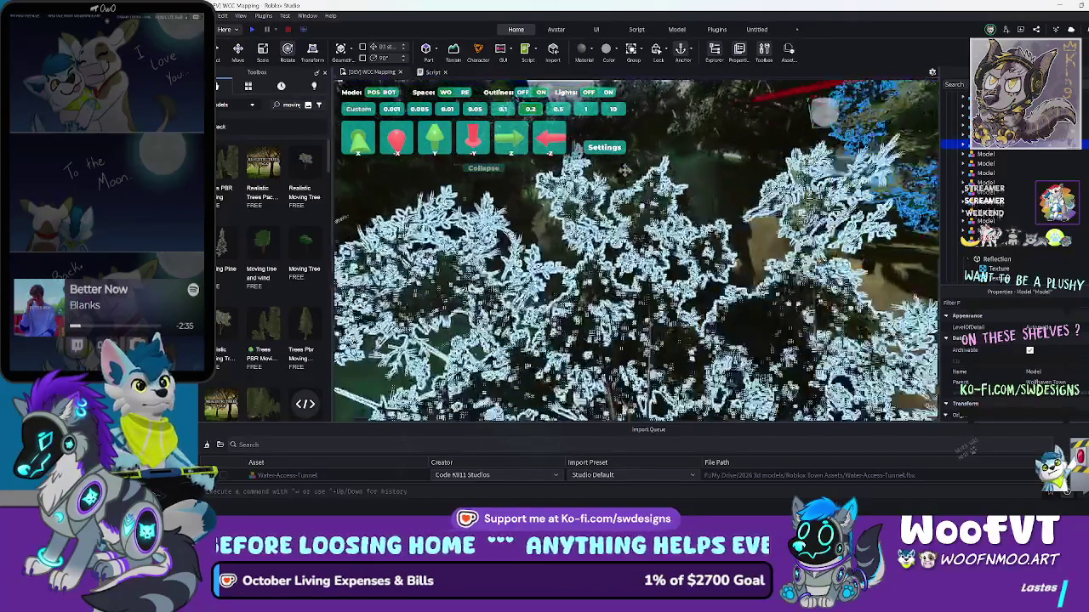
key(s)
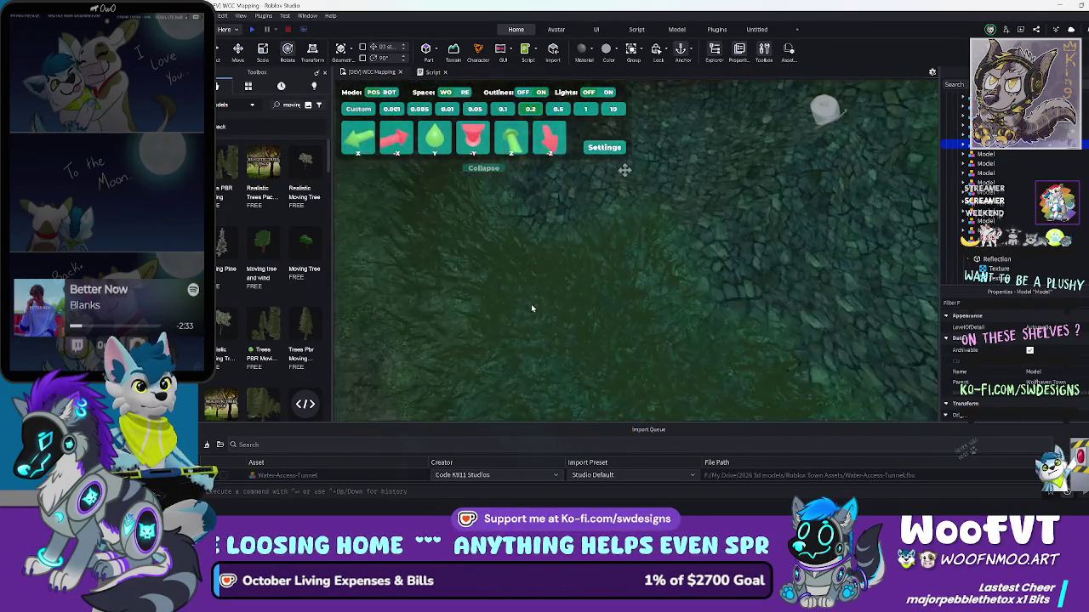
key(w)
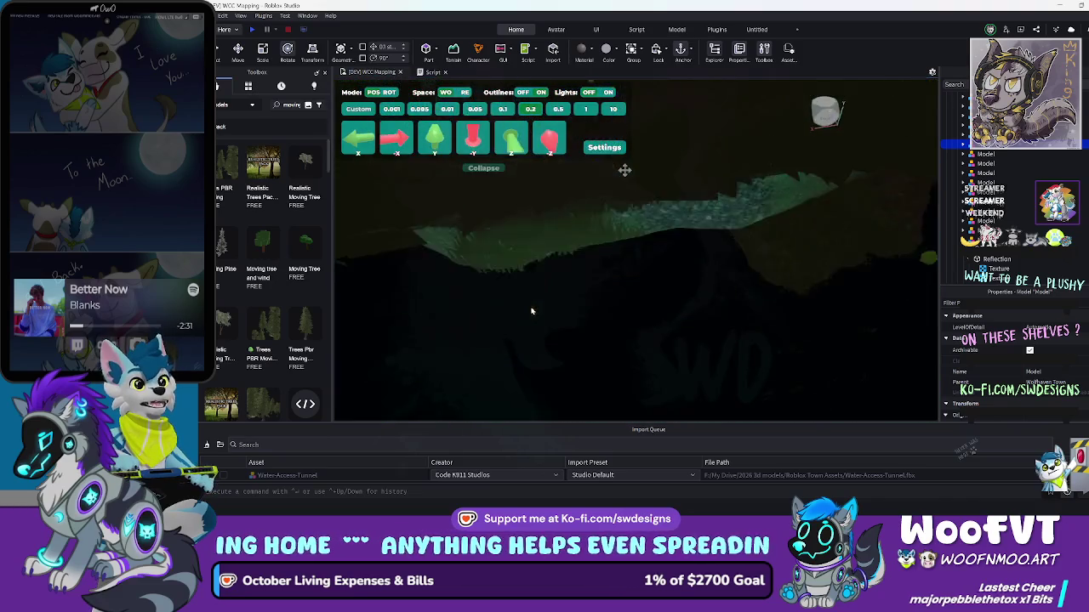
key(s)
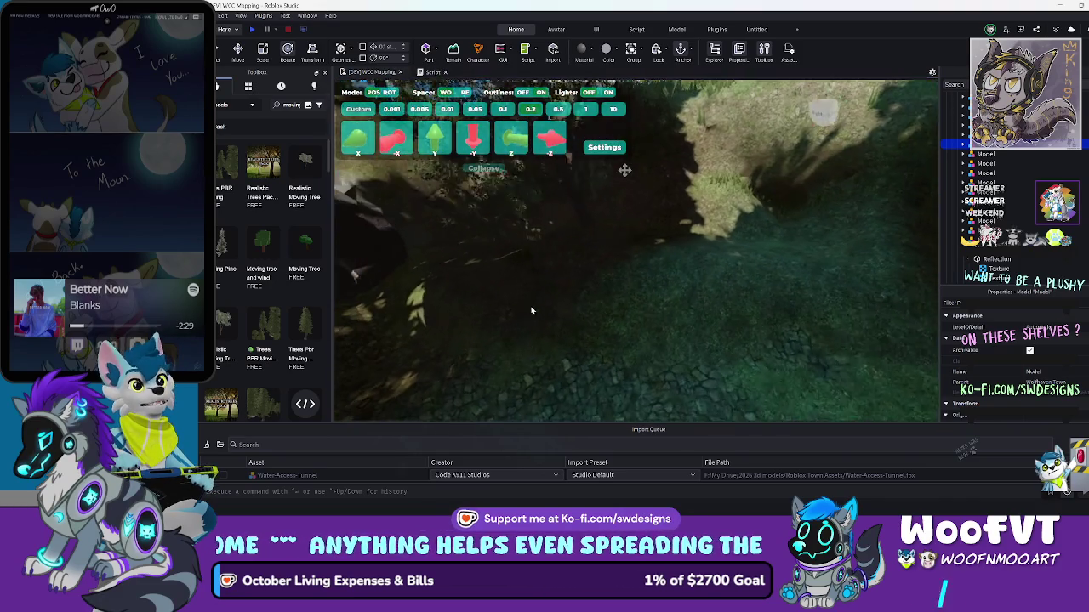
click(253, 30)
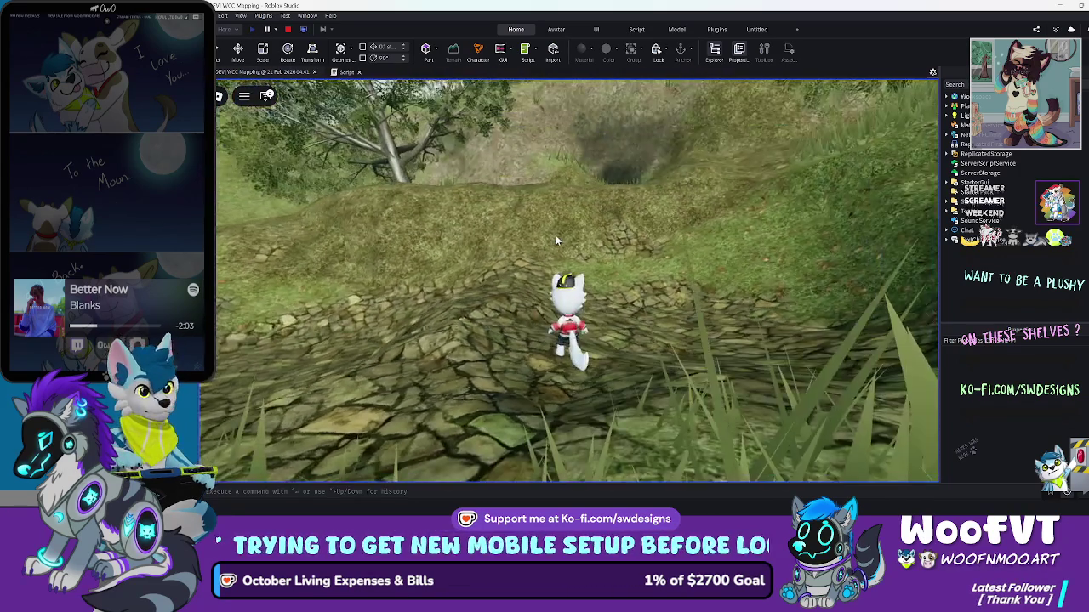
Walk the avatar from the trees through the dark forest toward the green-lit tunnel and into the grassy ravine
key(w)
key(w)
key(w)
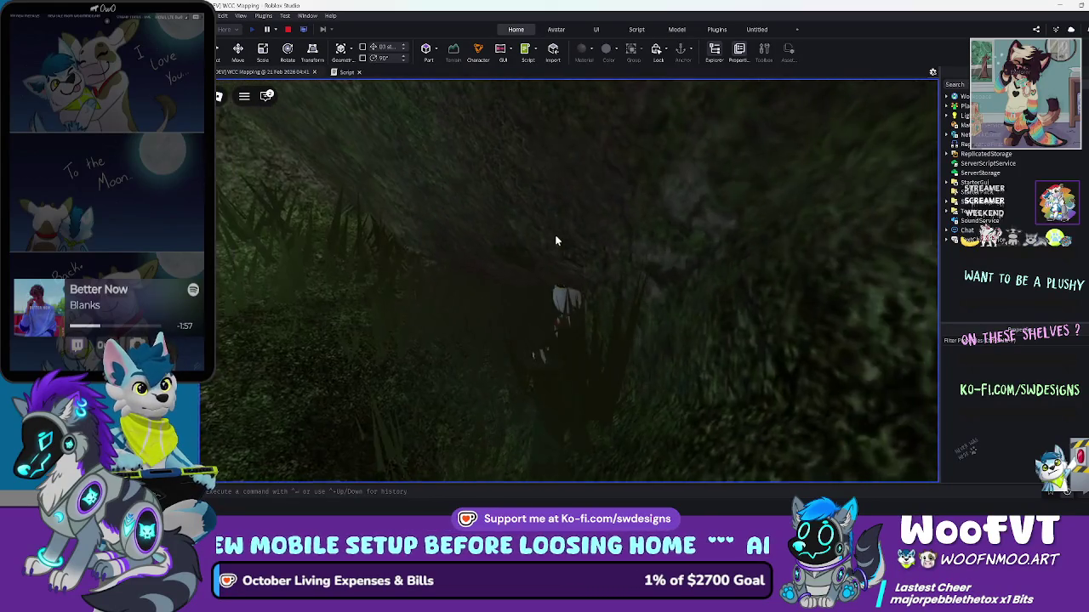
key(w)
key(w)
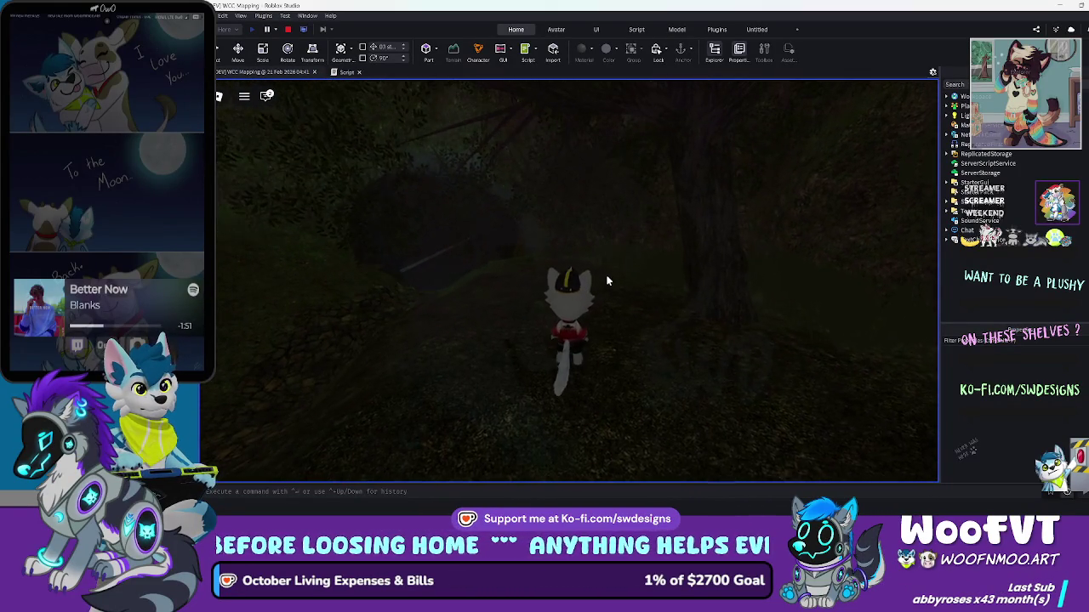
key(w)
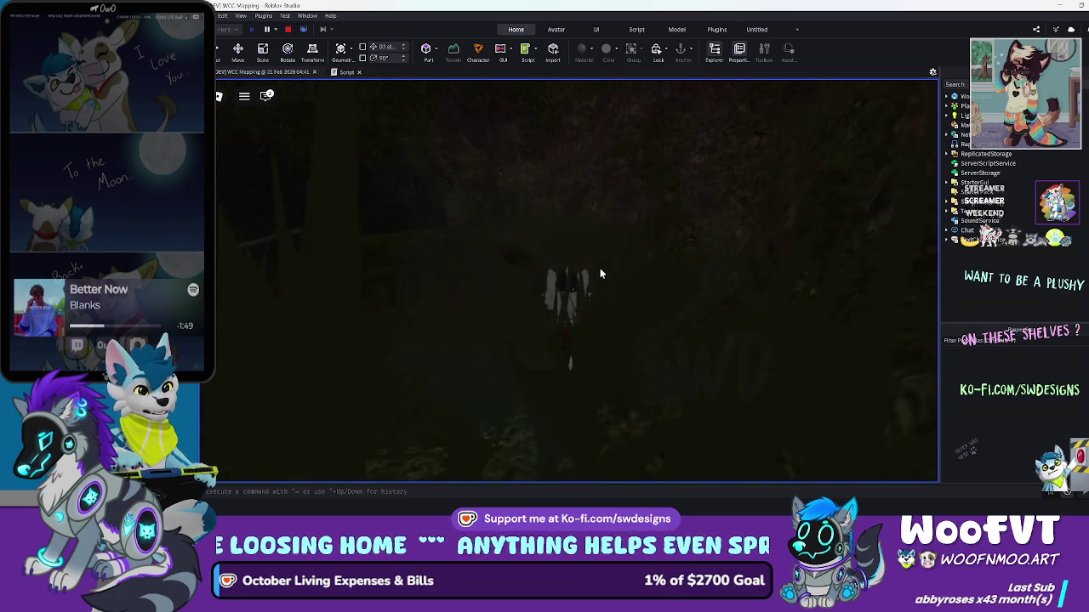
key(w)
key(w)
key(w)
key(w)
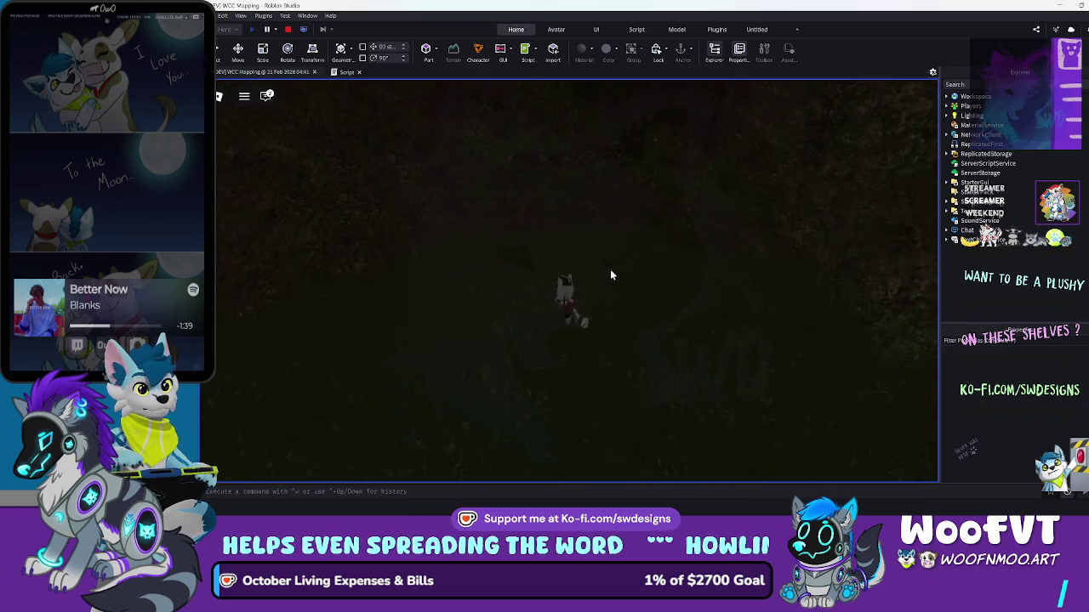
key(w)
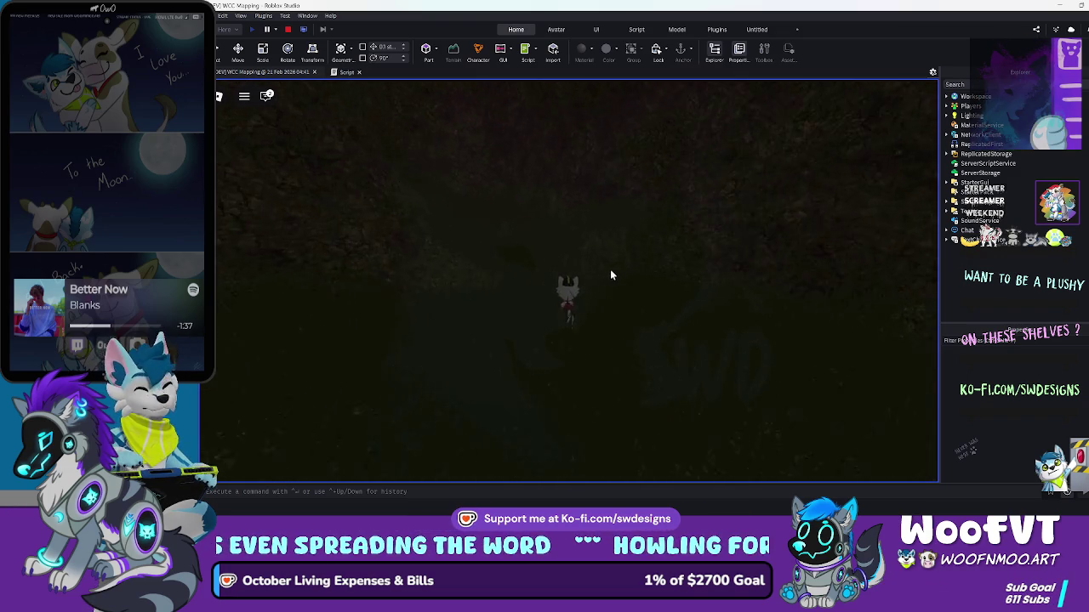
key(w)
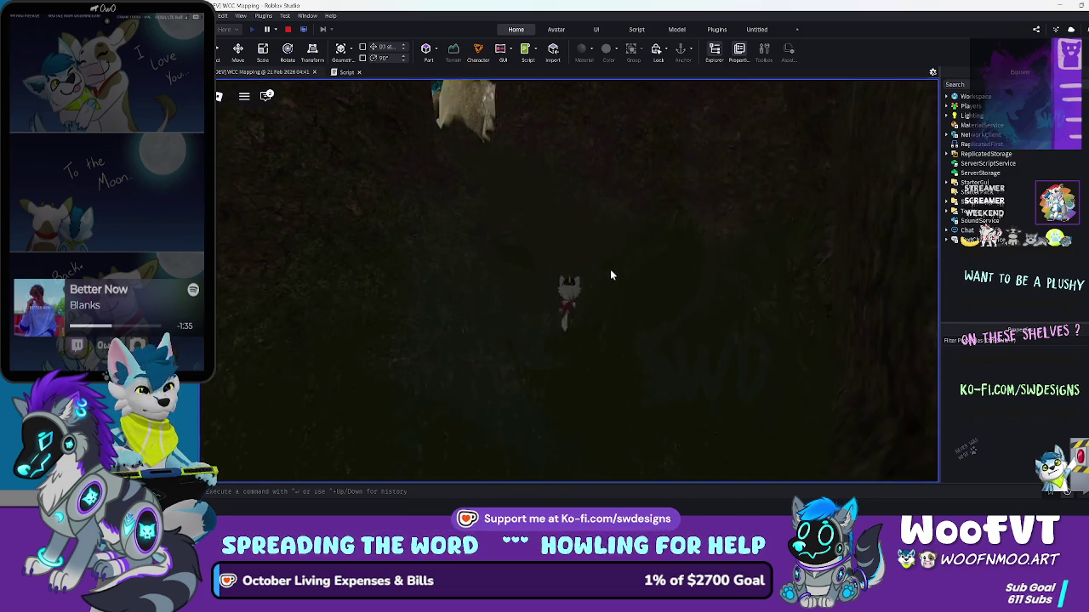
key(w)
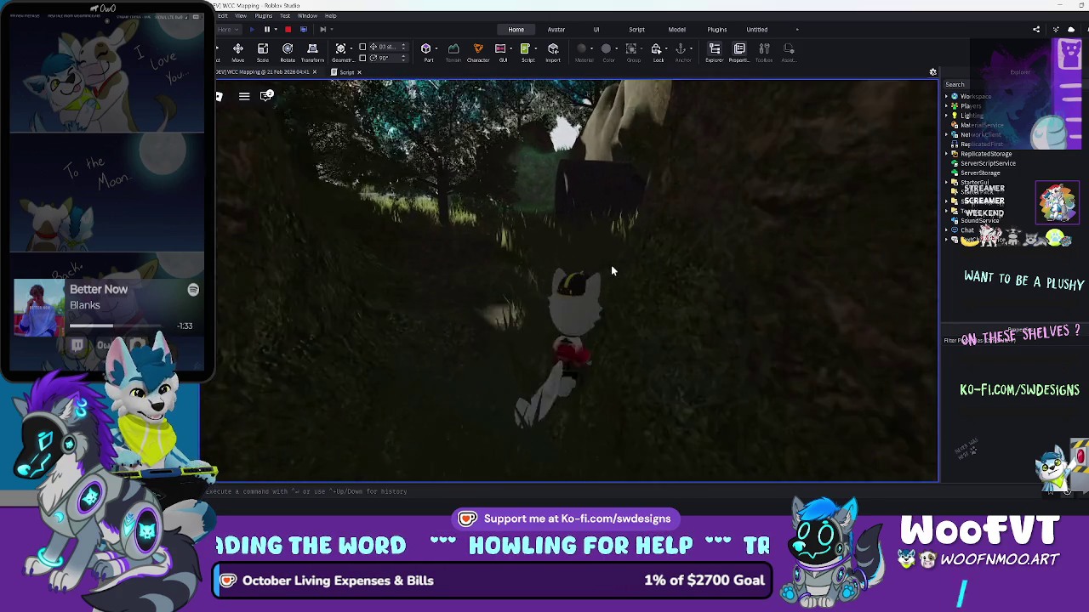
key(w)
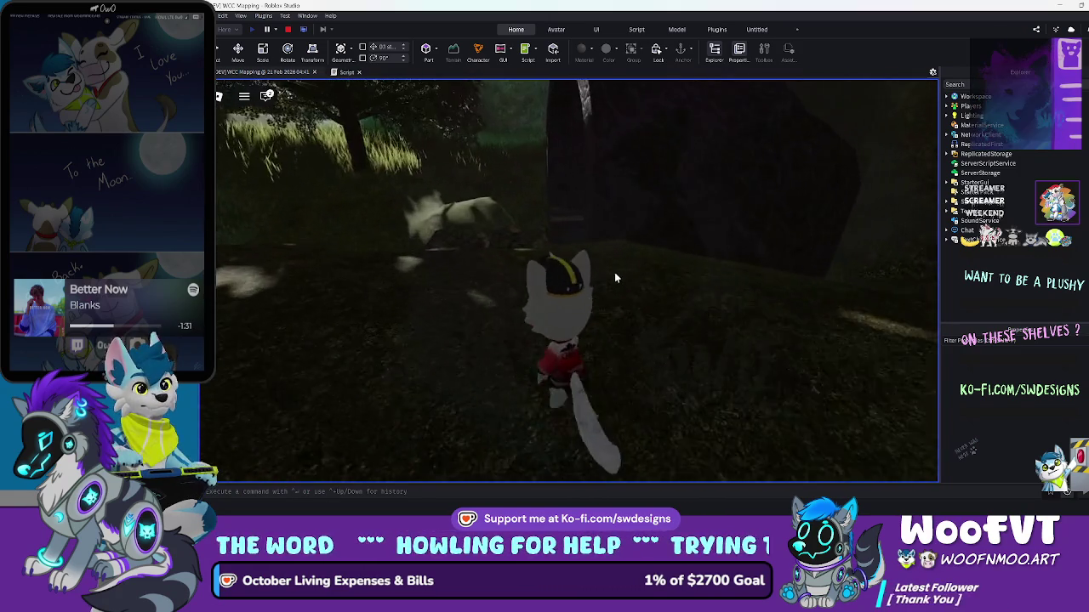
key(w)
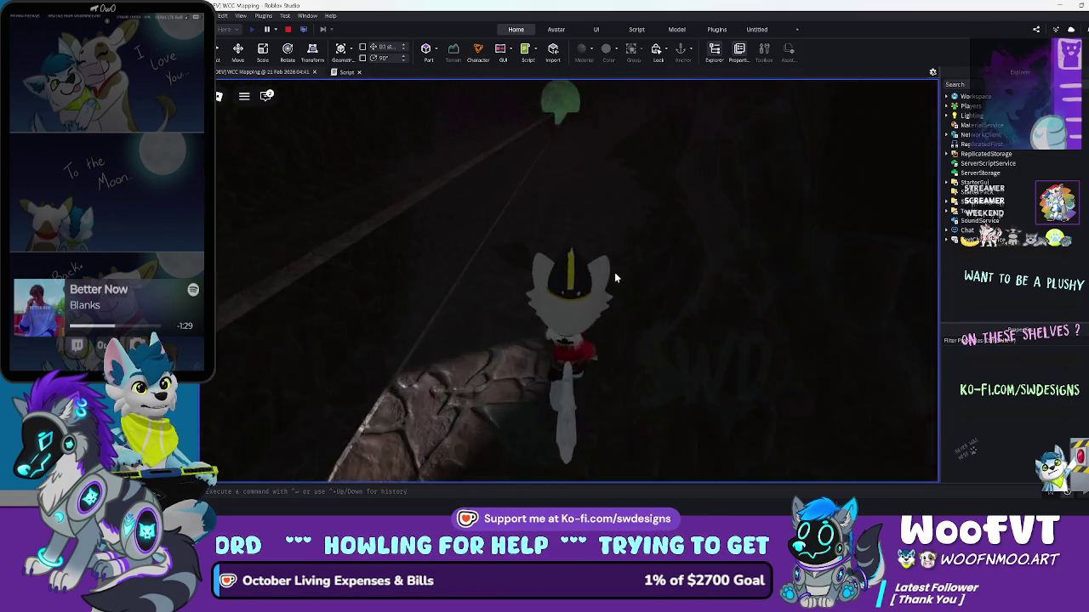
key(w)
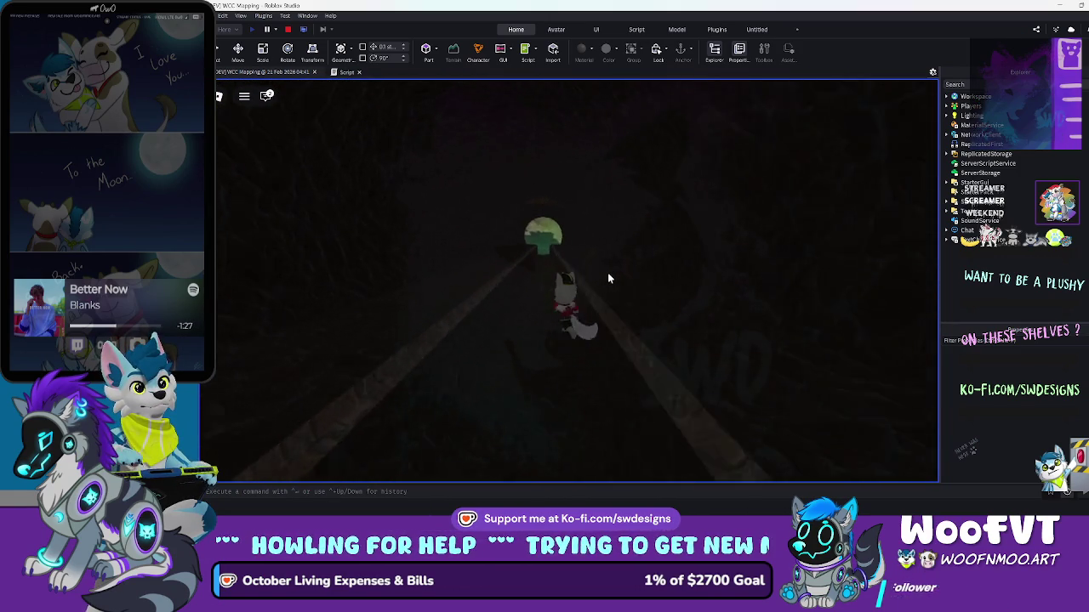
key(w)
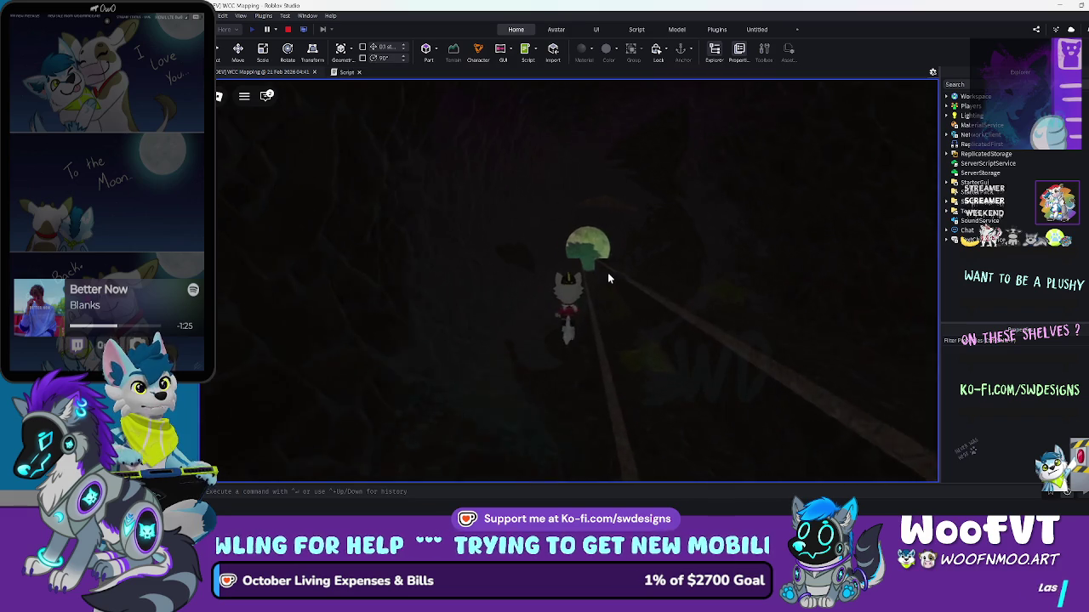
key(s)
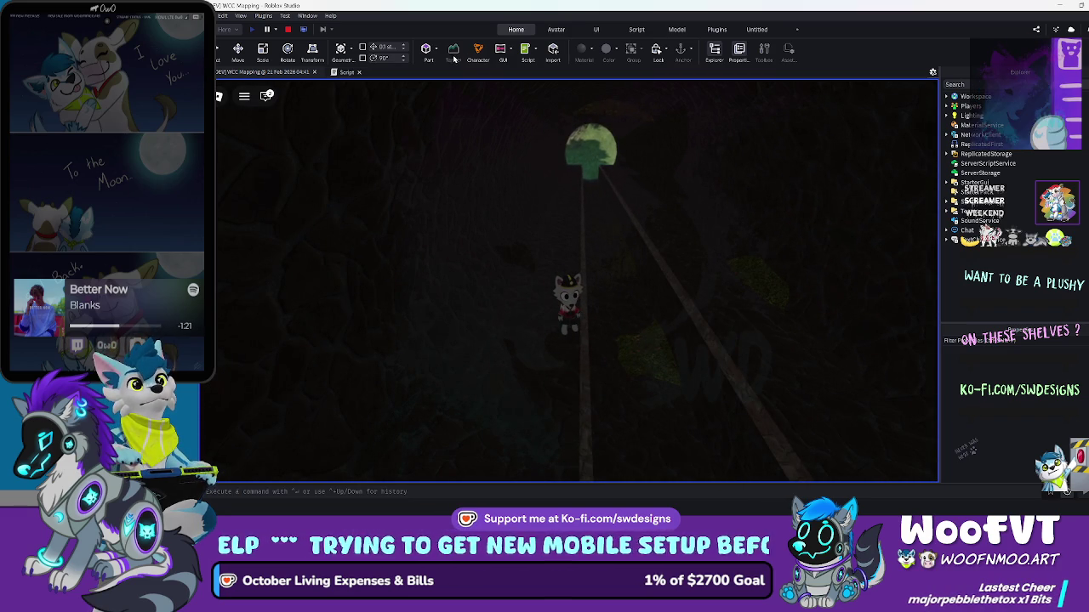
Walk the avatar out of the tunnel, across the sunlit grass and down into the valley
key(w)
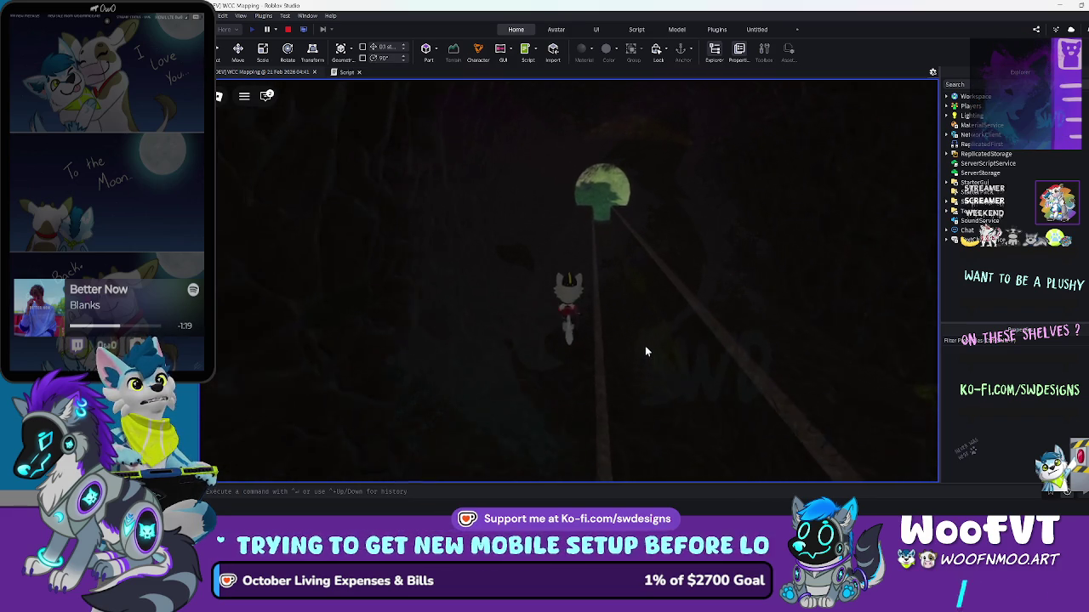
key(w)
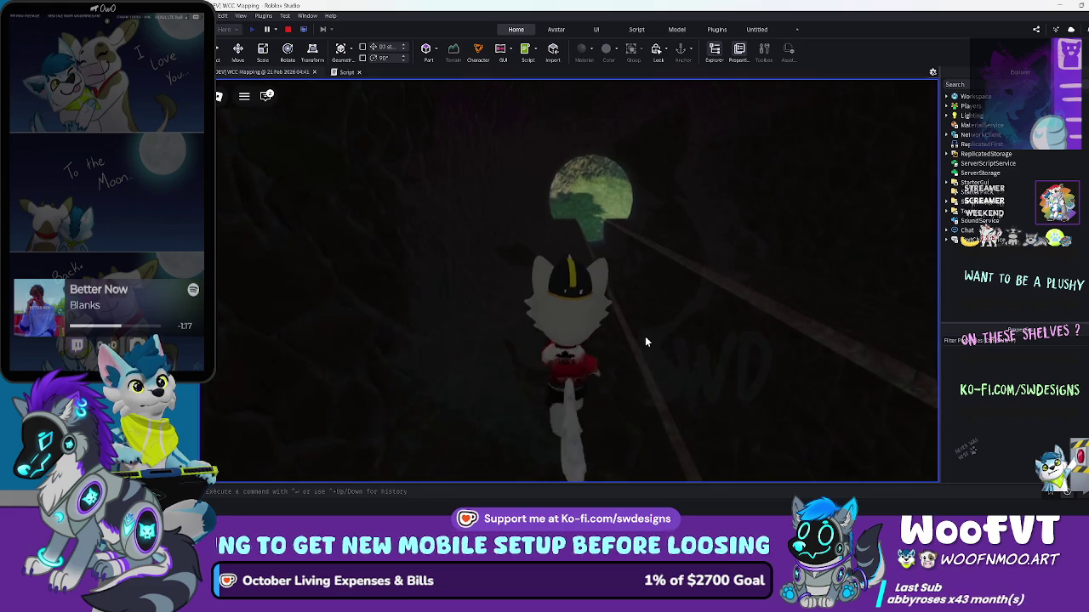
key(w)
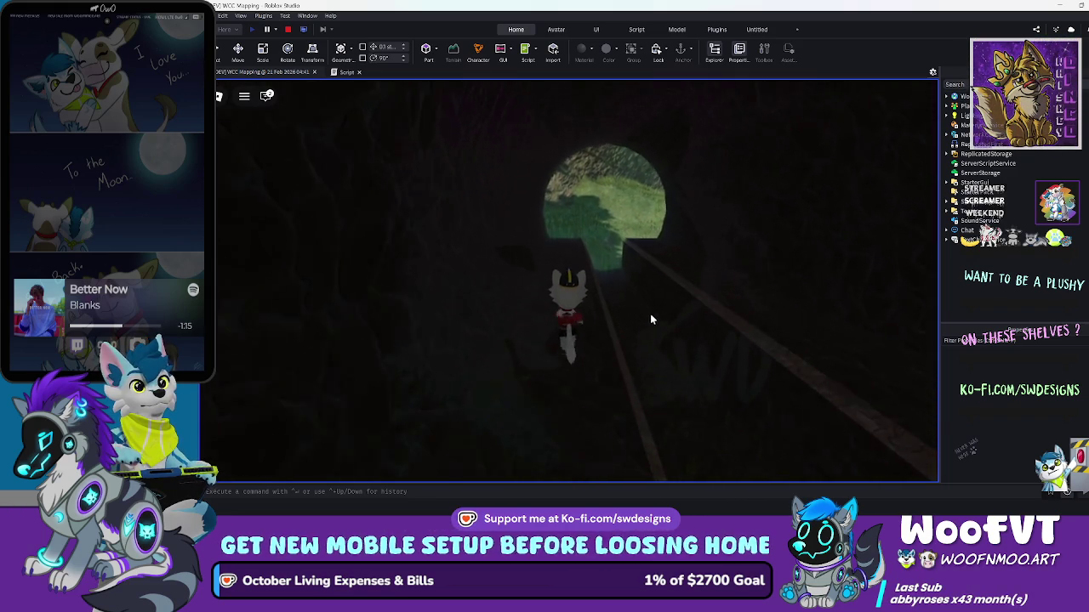
key(w)
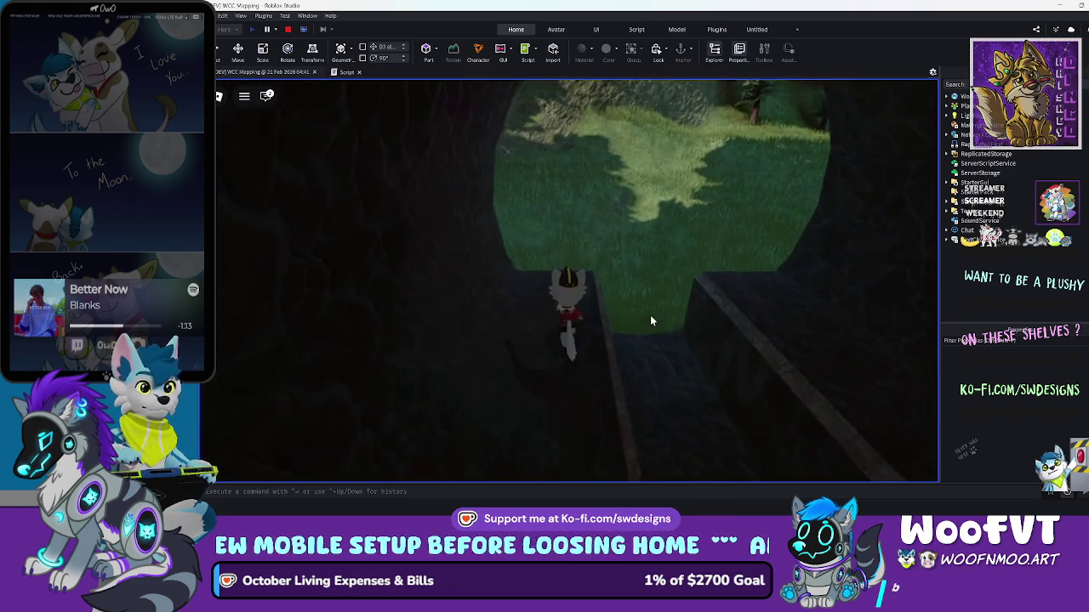
key(w)
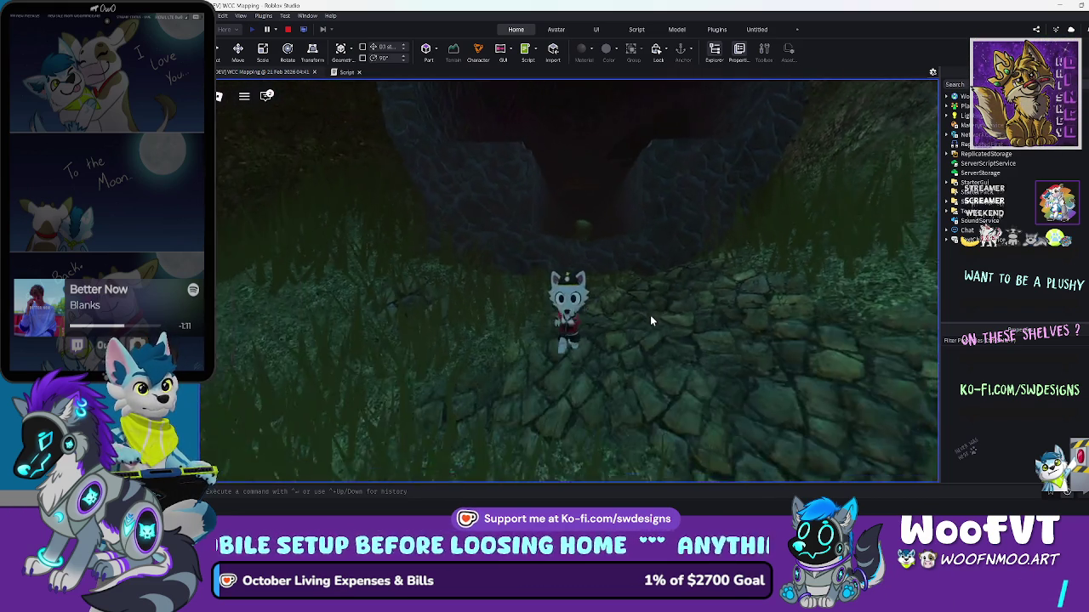
key(w)
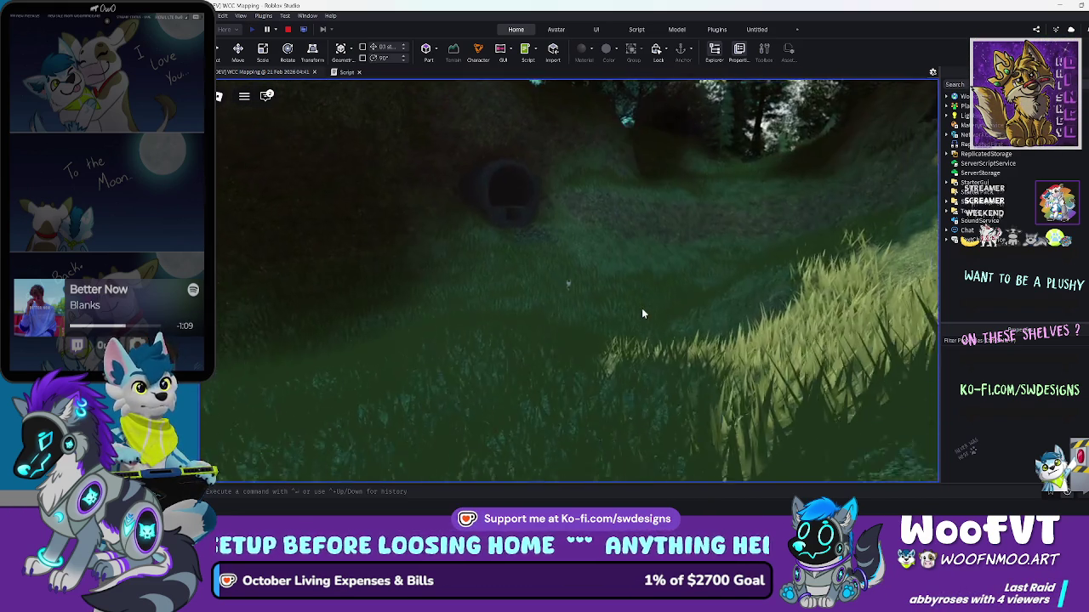
key(w)
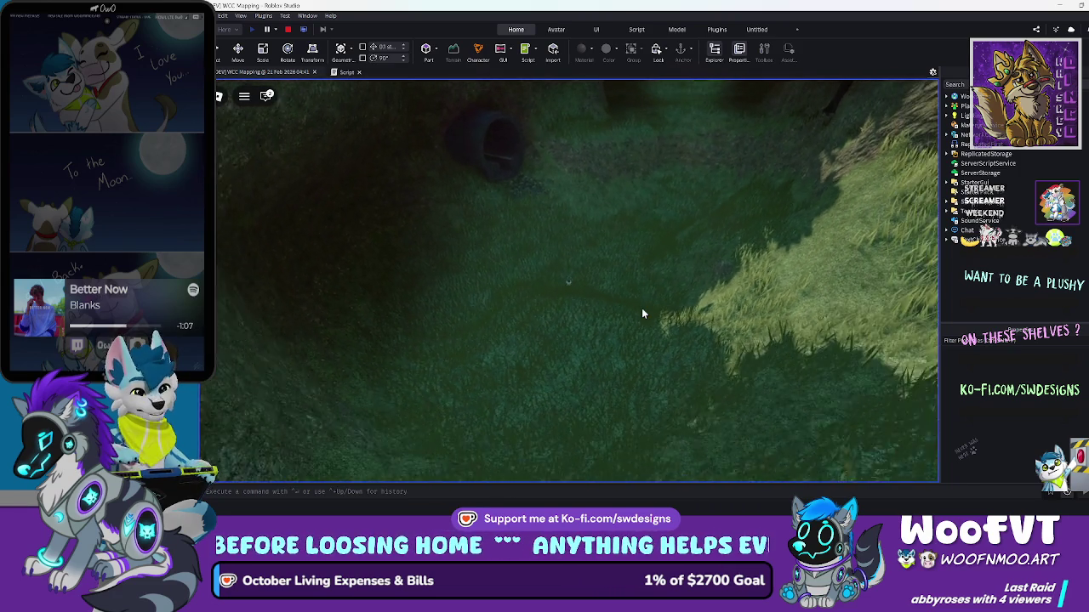
key(w)
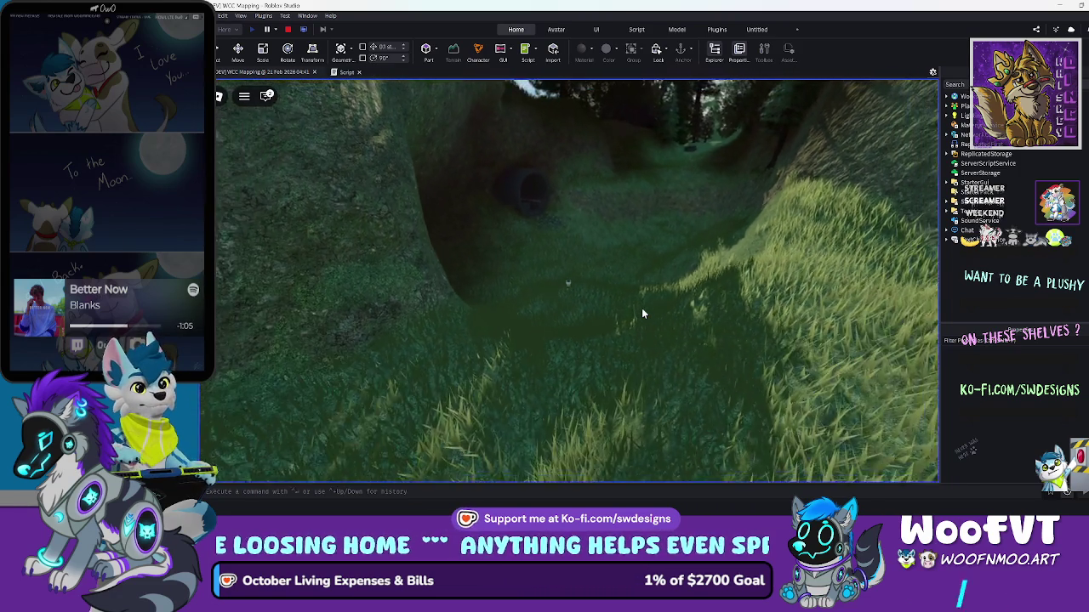
key(w)
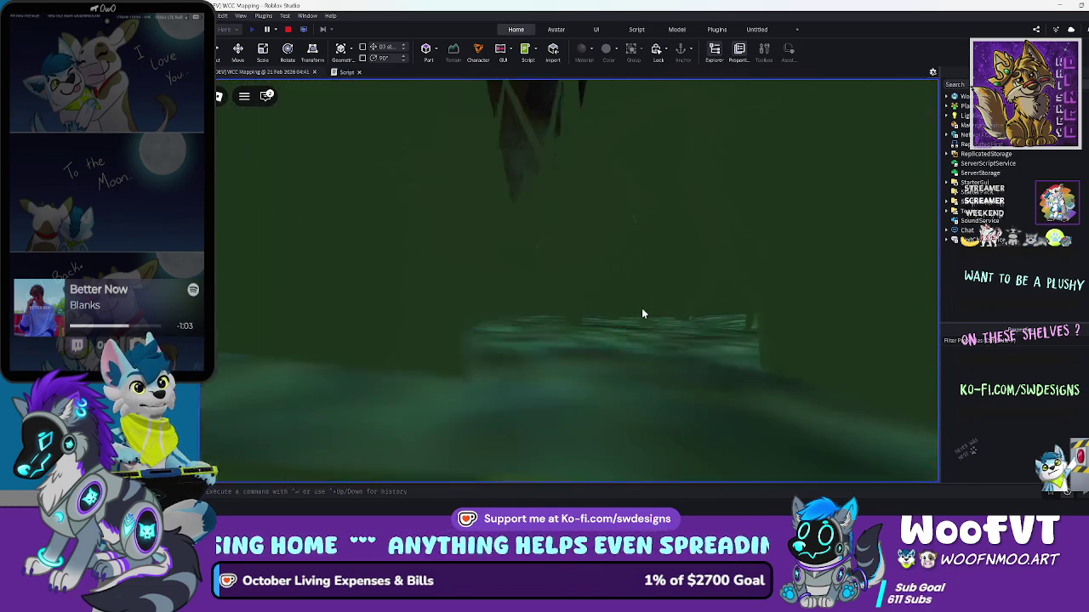
key(w)
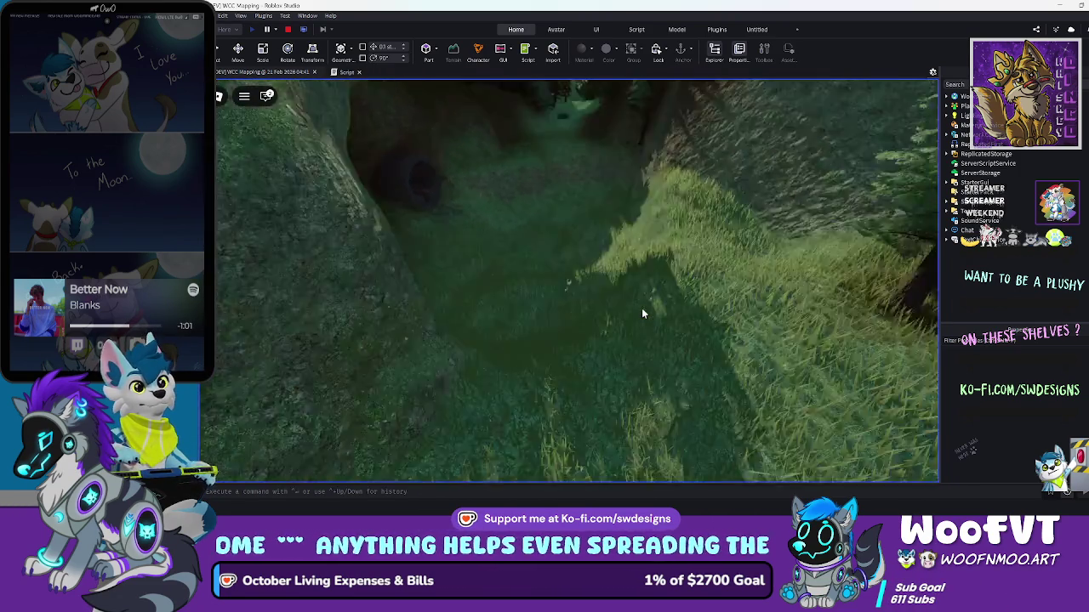
key(w)
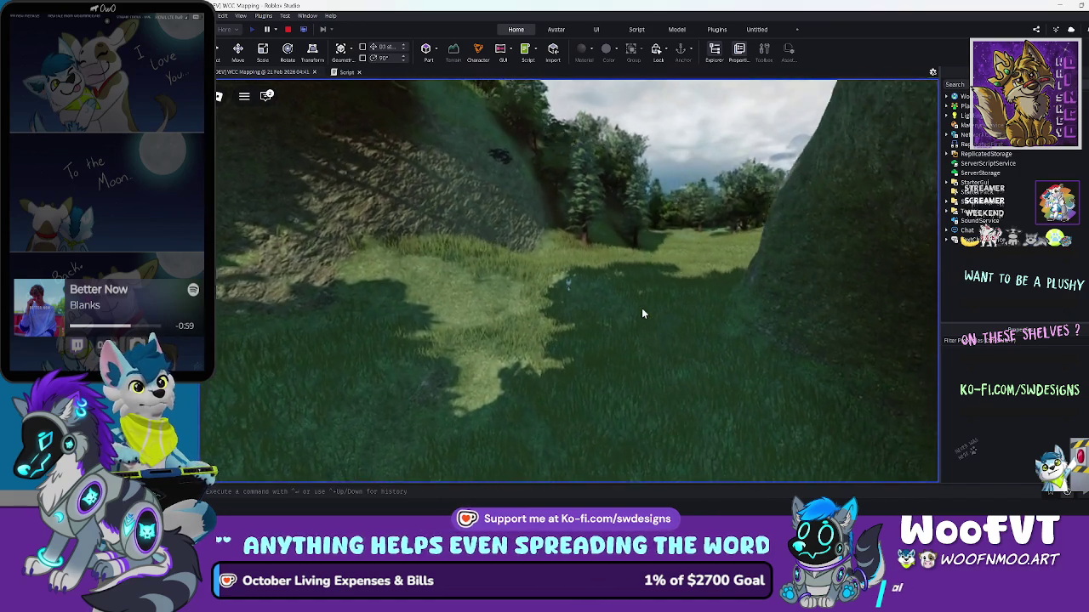
Push through the tall meadow grass downhill toward the trees and the large rock
key(w)
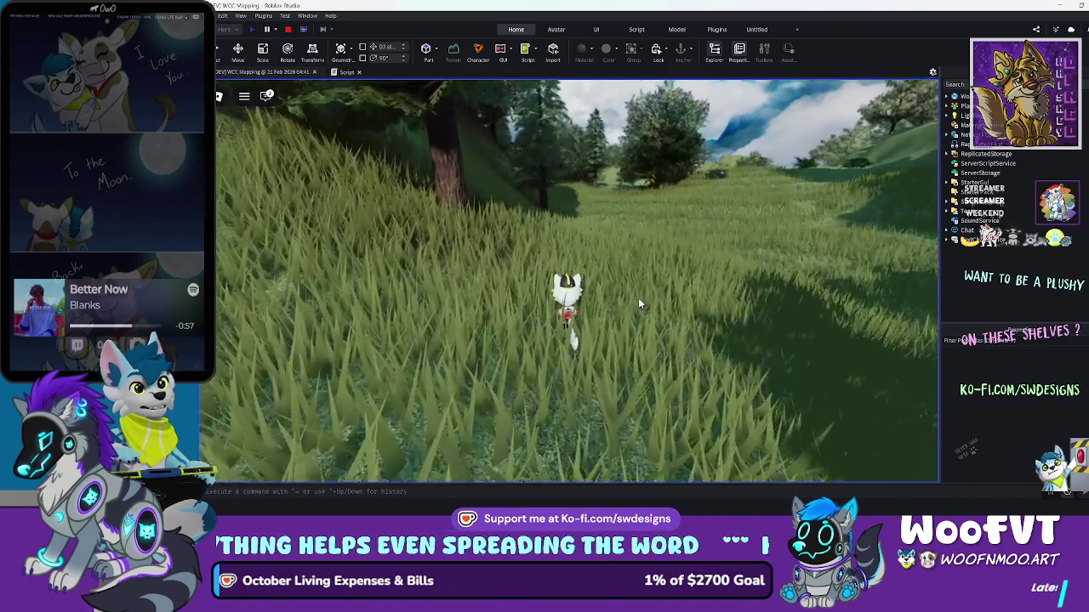
key(w)
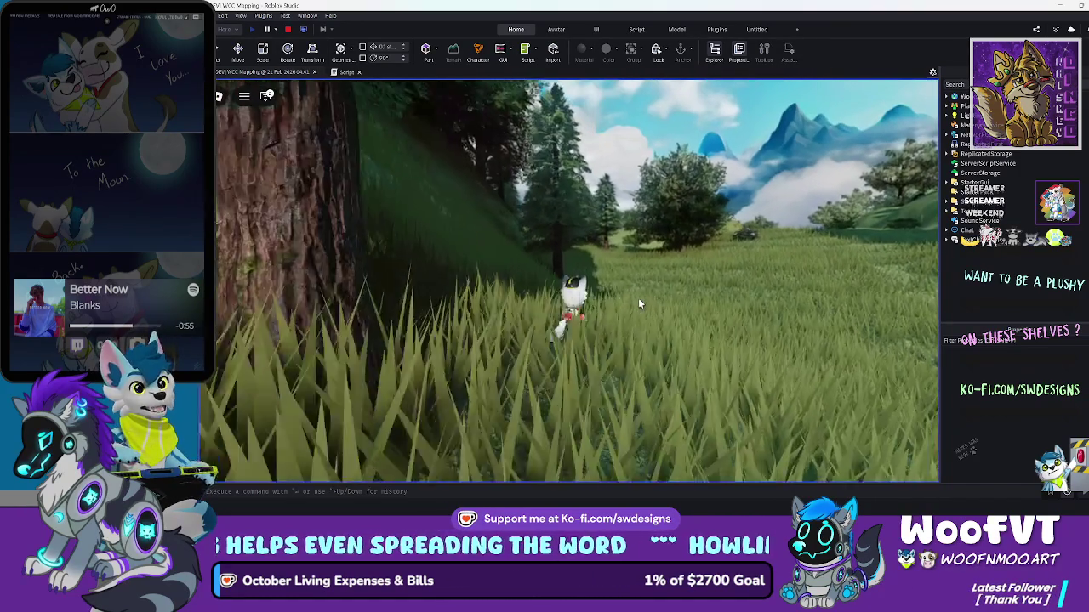
key(w)
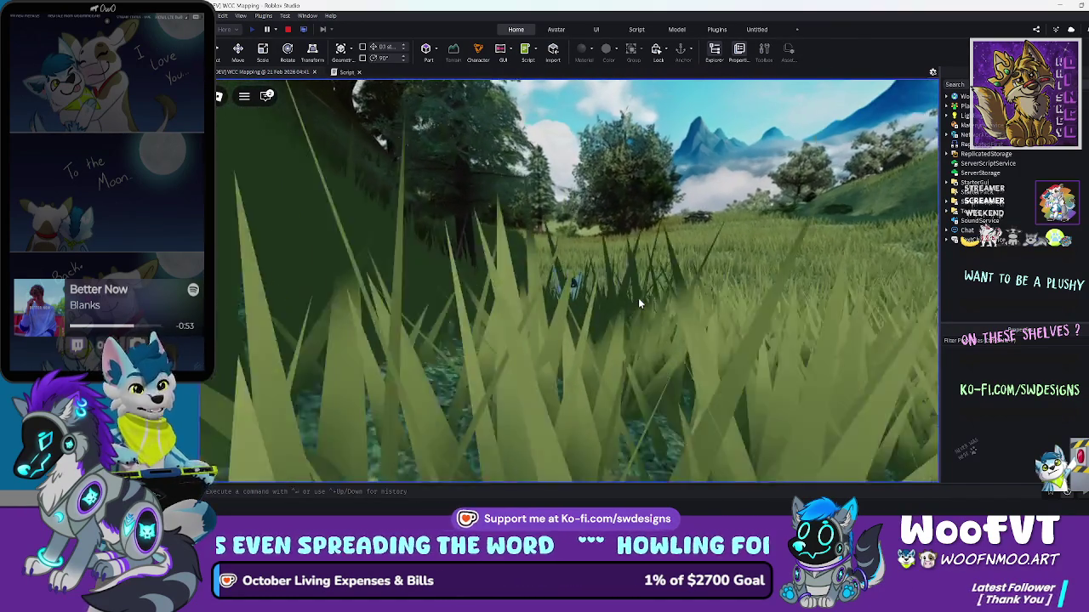
key(w)
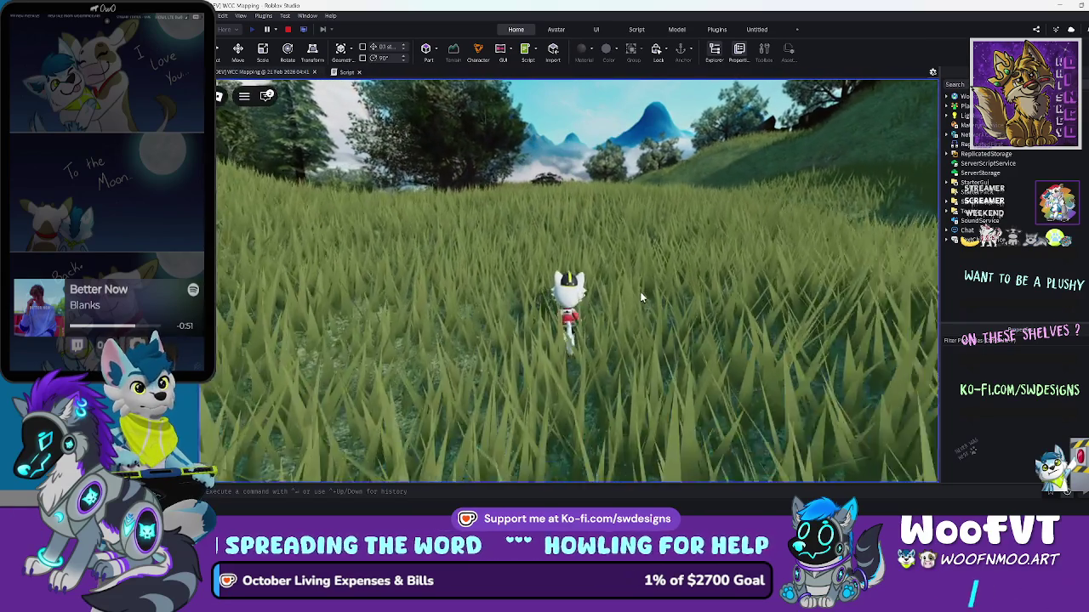
key(w)
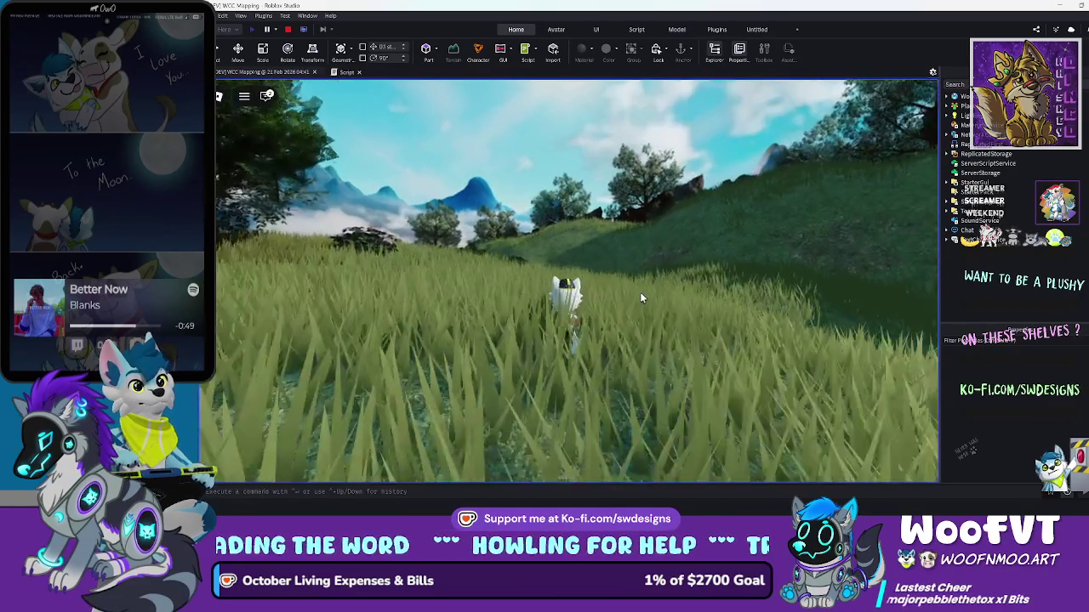
key(w)
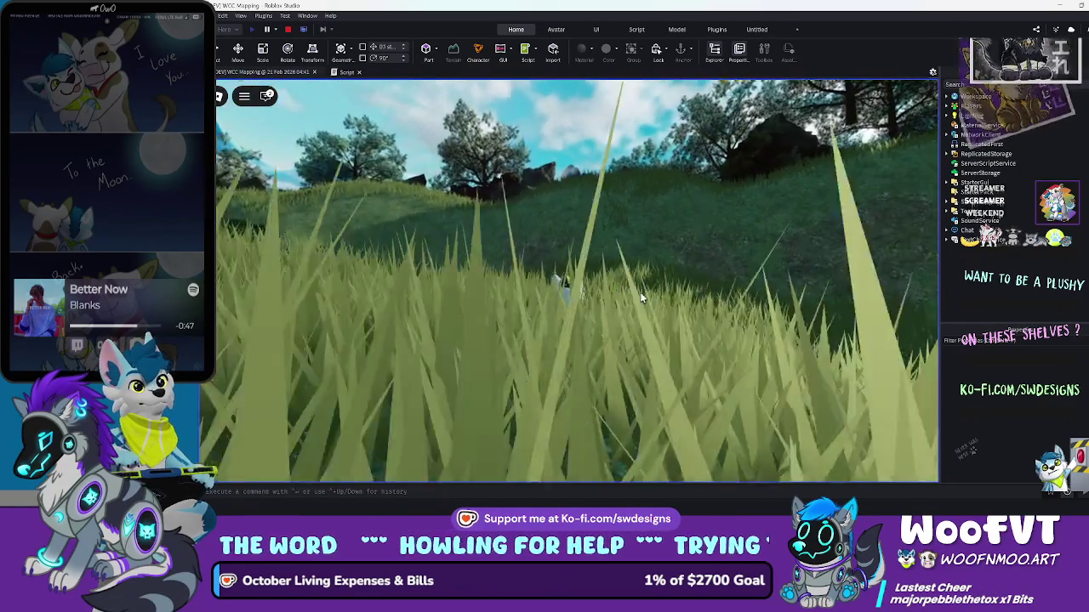
key(w)
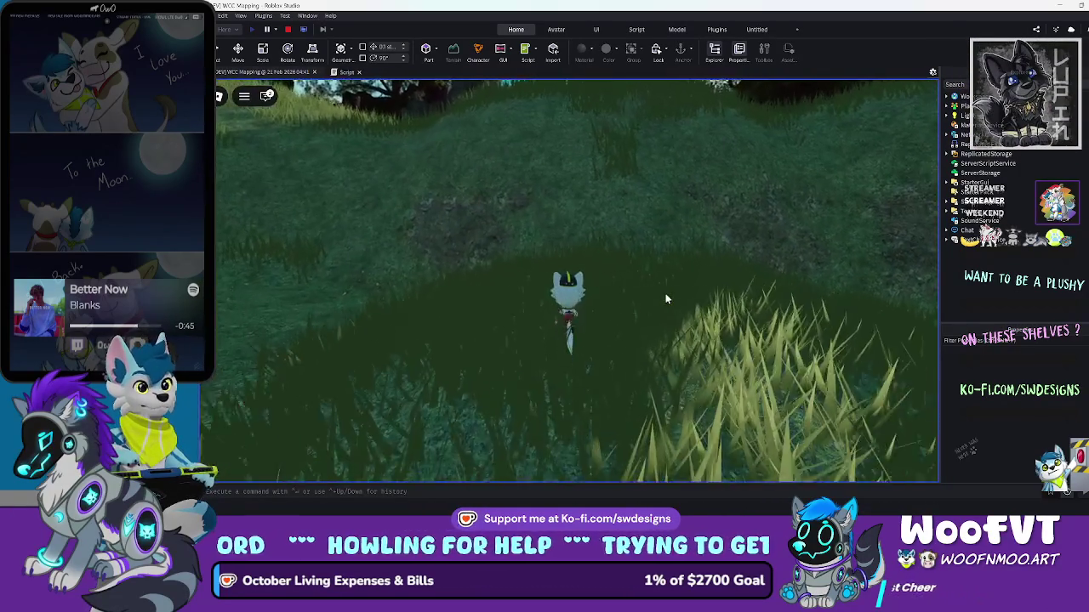
key(w)
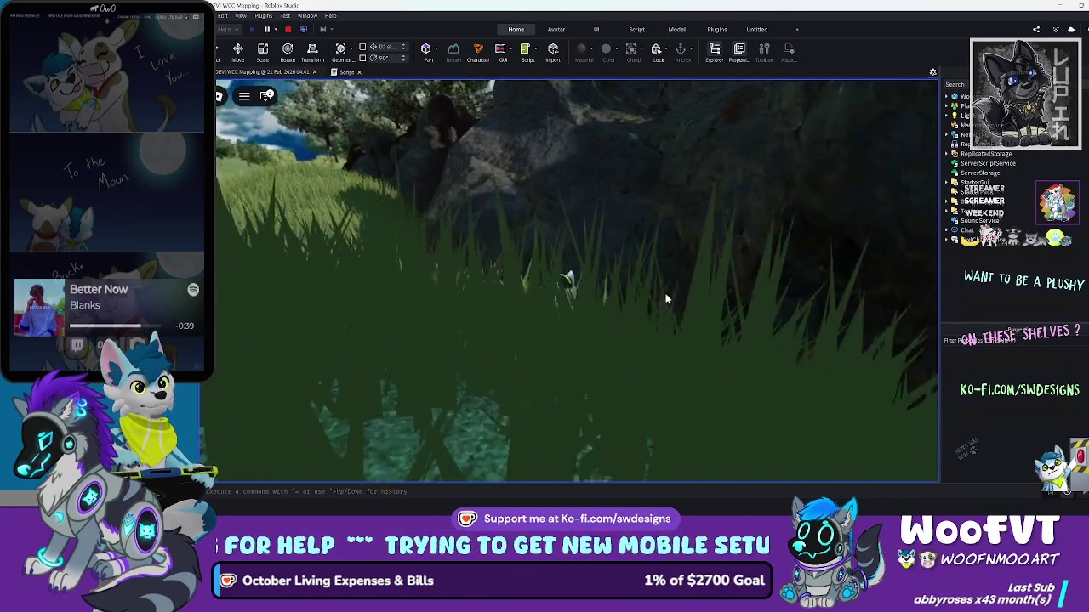
key(w)
key(w)
key(w)
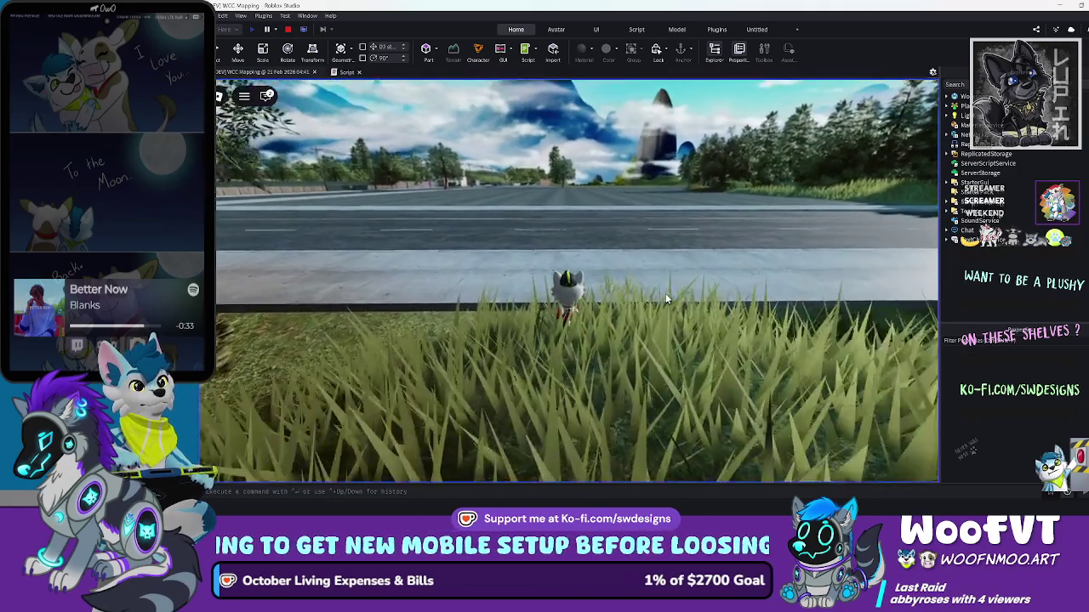
Walk the avatar along the sidewalk, then run across and down the road toward the mountains
key(w)
key(Left)
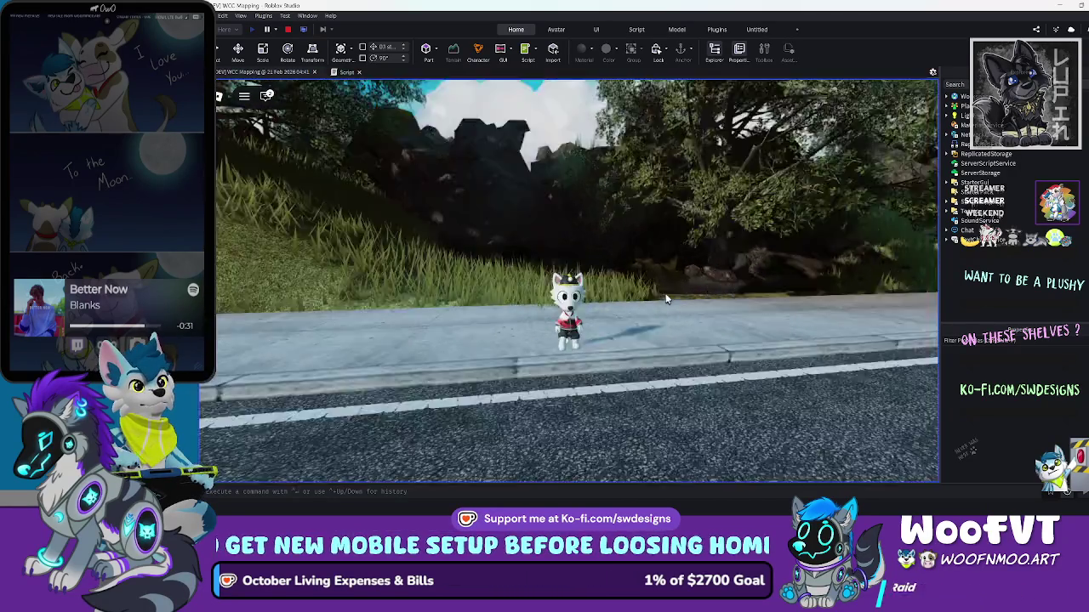
key(w)
key(Right)
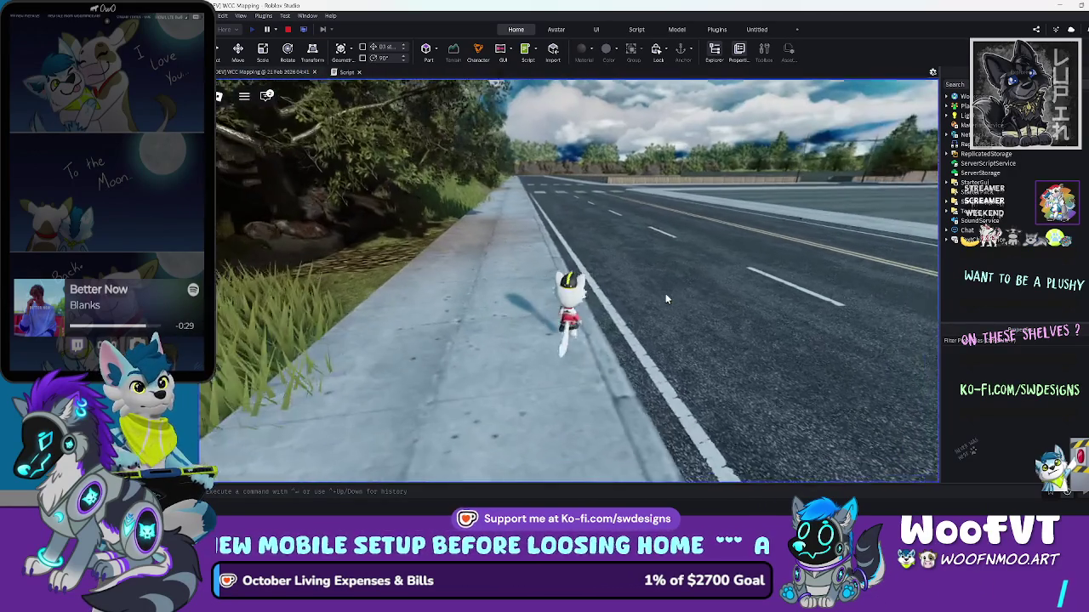
key(w)
key(w)
key(Left)
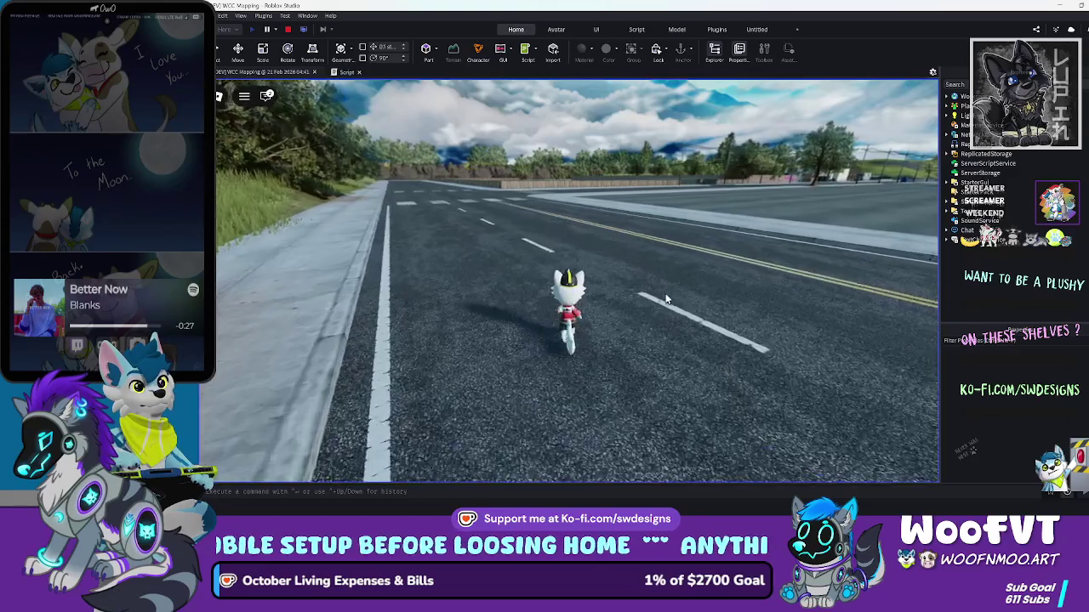
key(w)
key(Left)
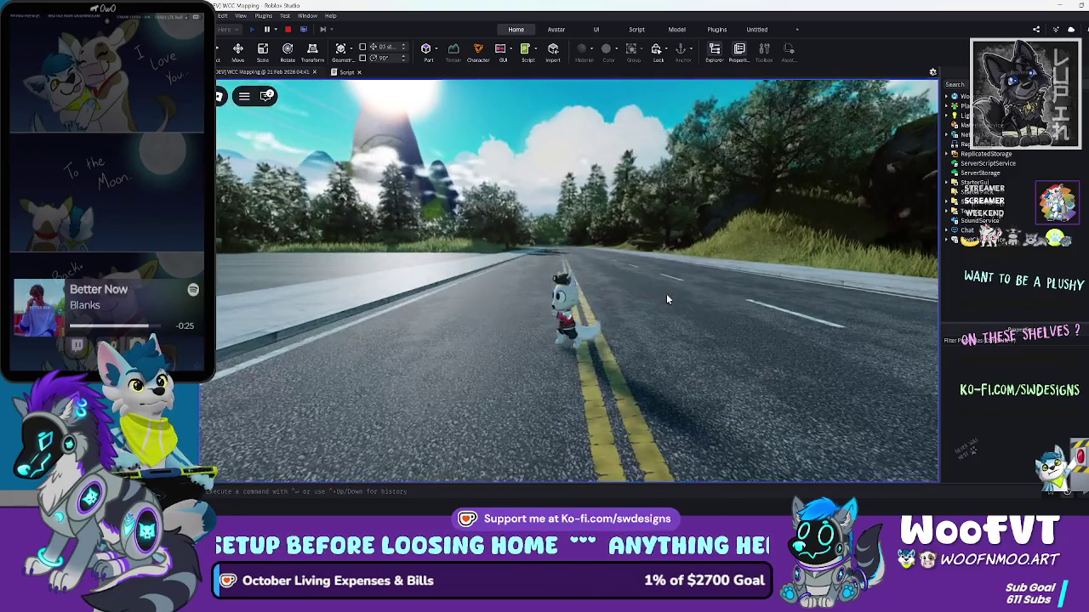
key(w)
key(Left)
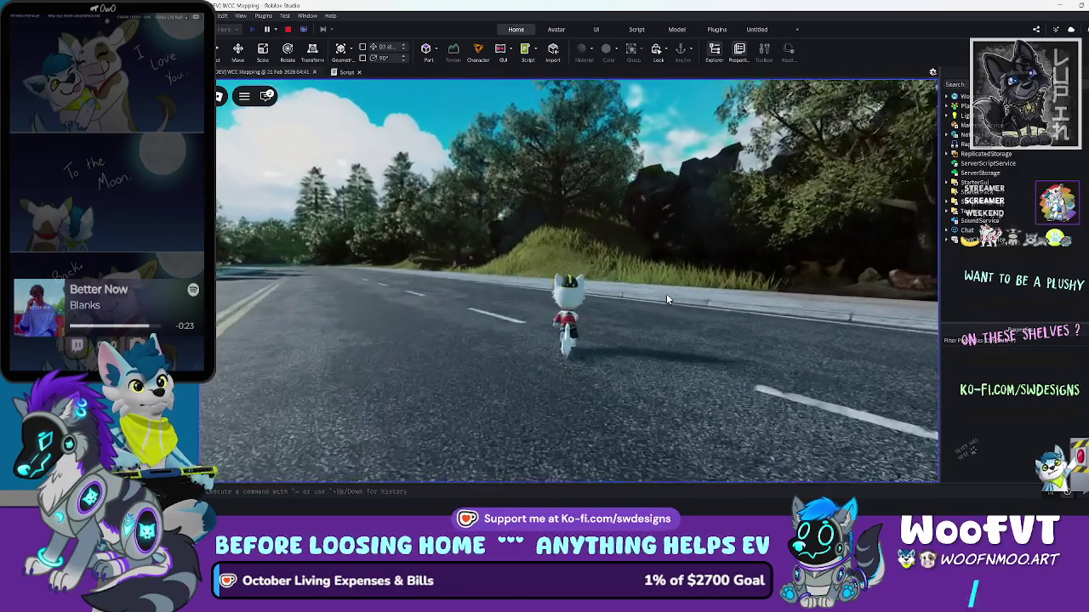
key(w)
key(Left)
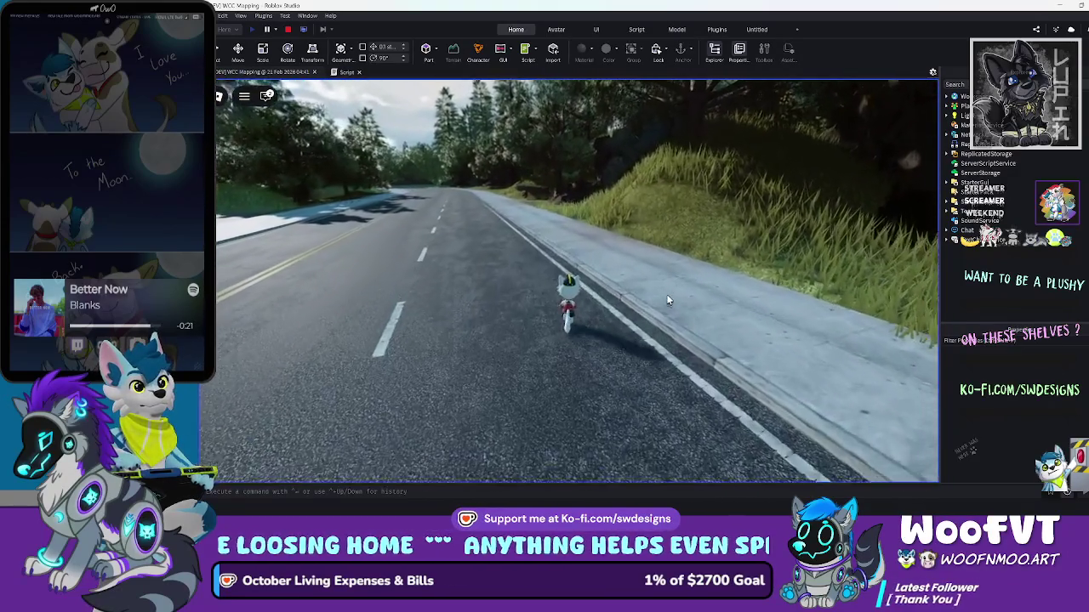
key(w)
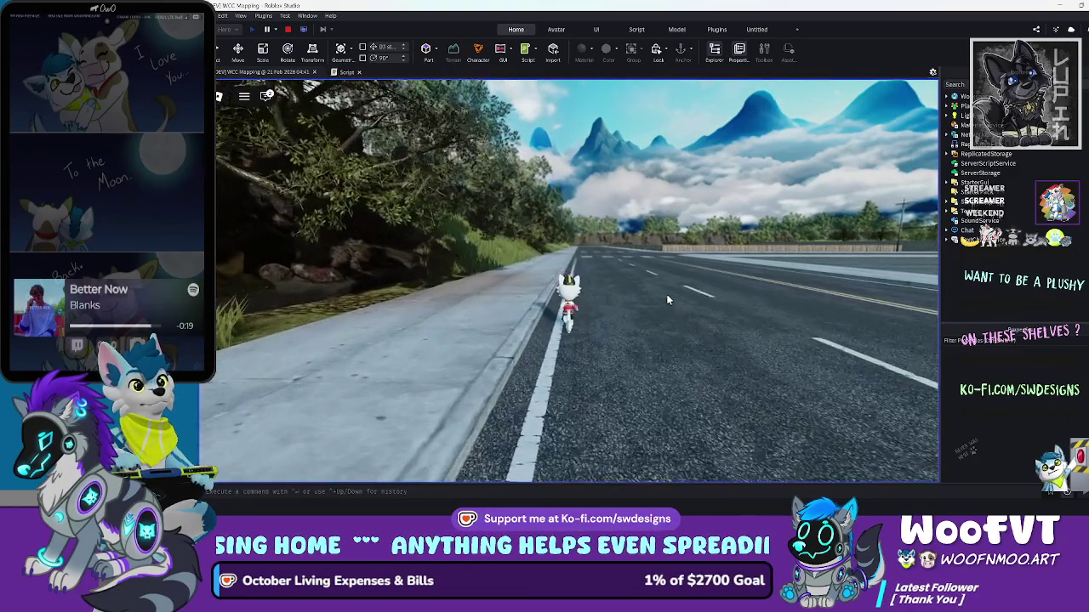
Run up the grassy bank through the bushes onto the rocks, then zoom the camera in
key(w)
key(Left)
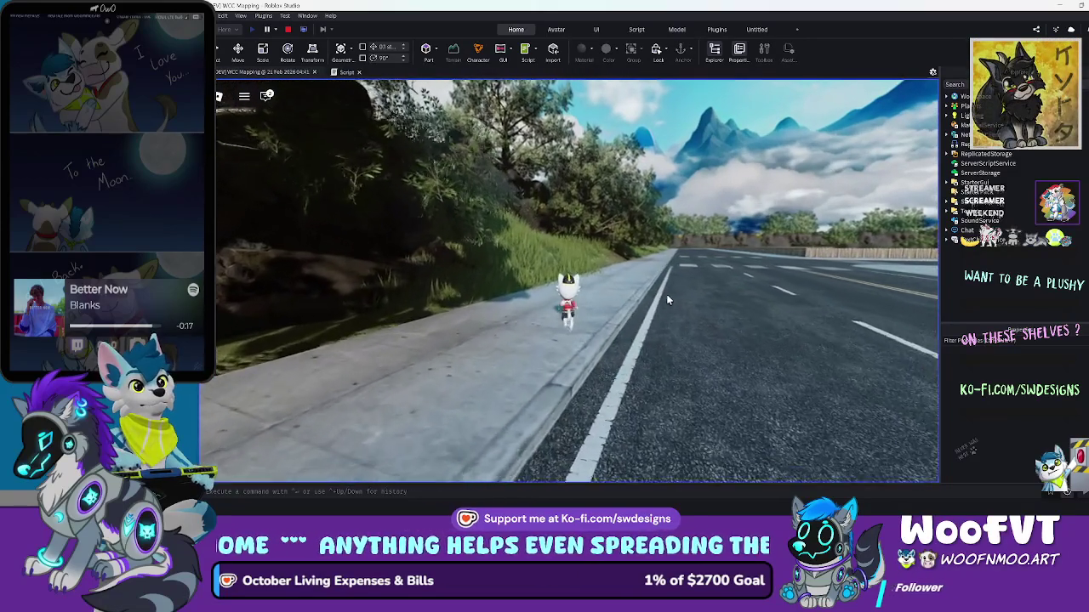
key(w)
key(Left)
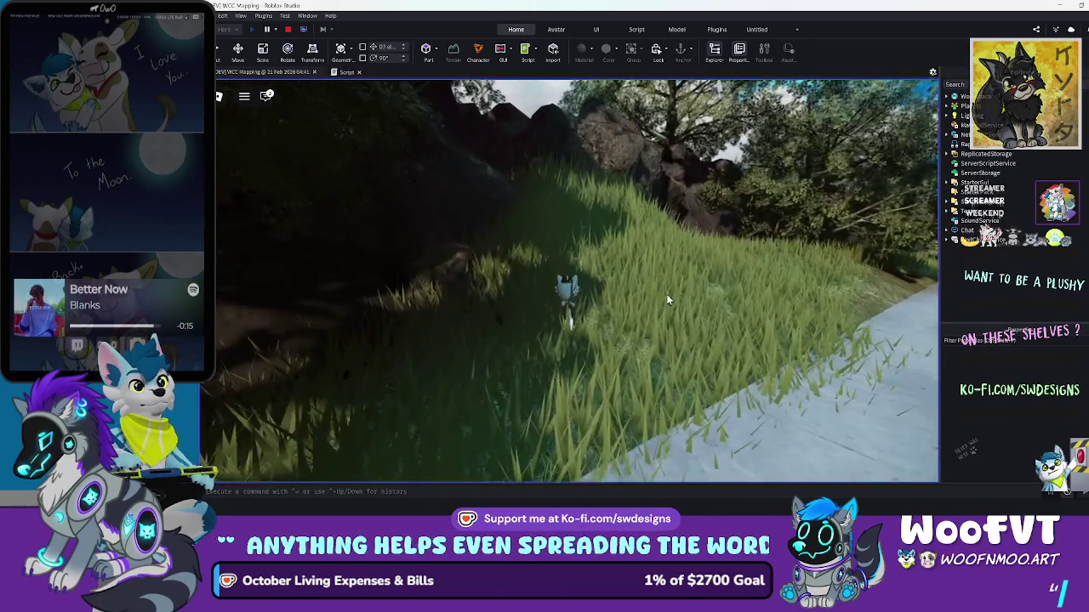
key(w)
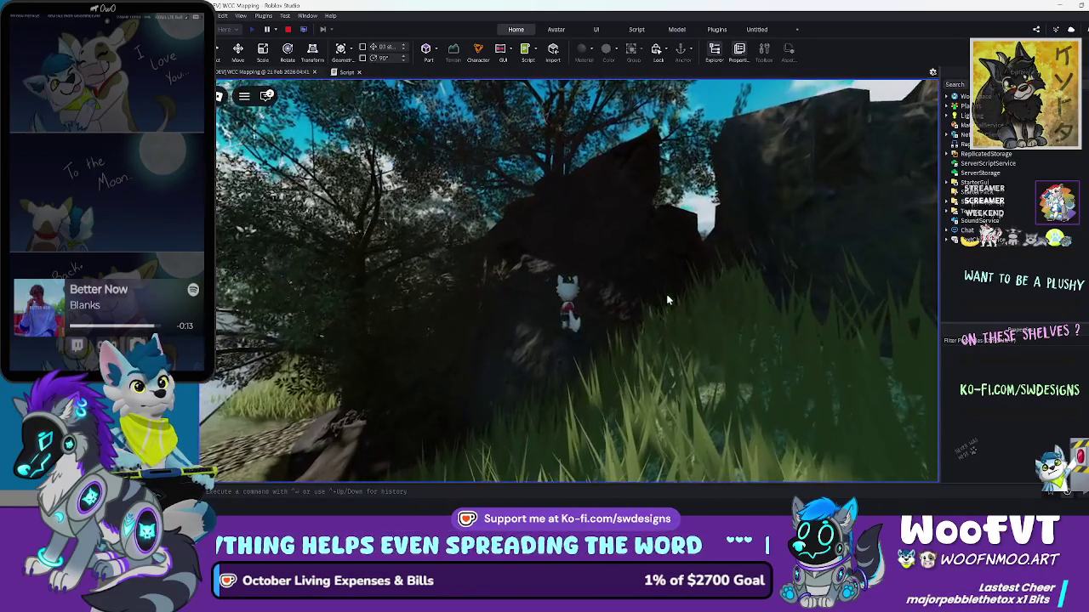
key(w)
key(Left)
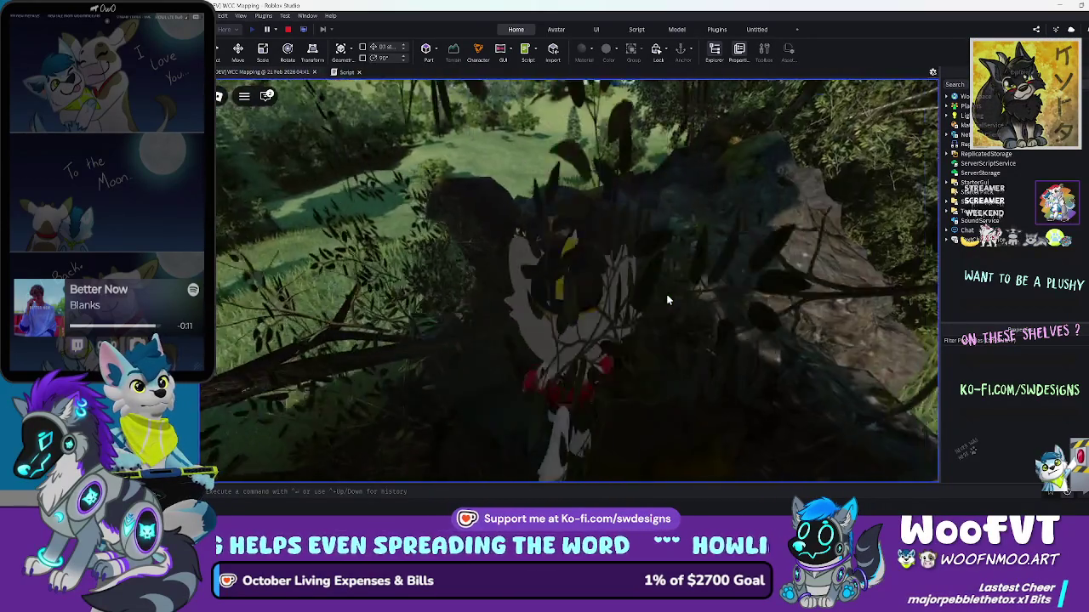
key(w)
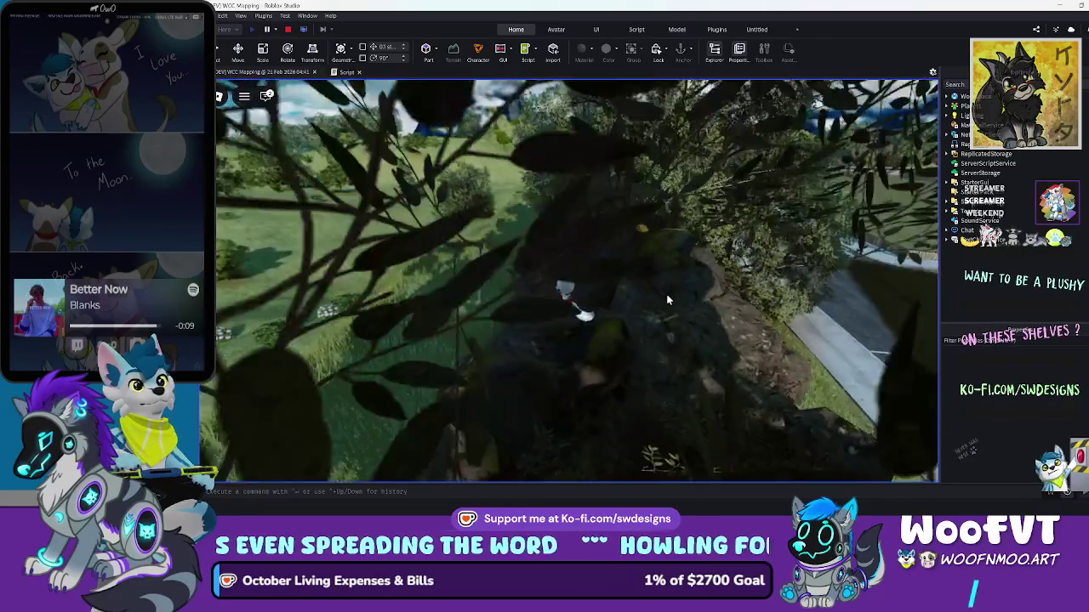
key(w)
key(Right)
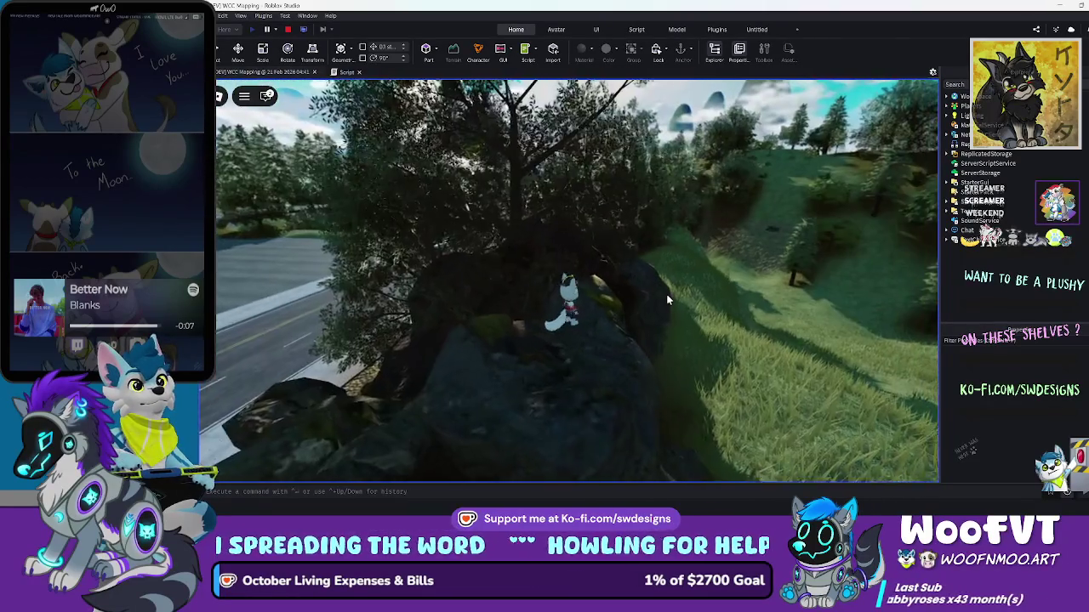
key(w)
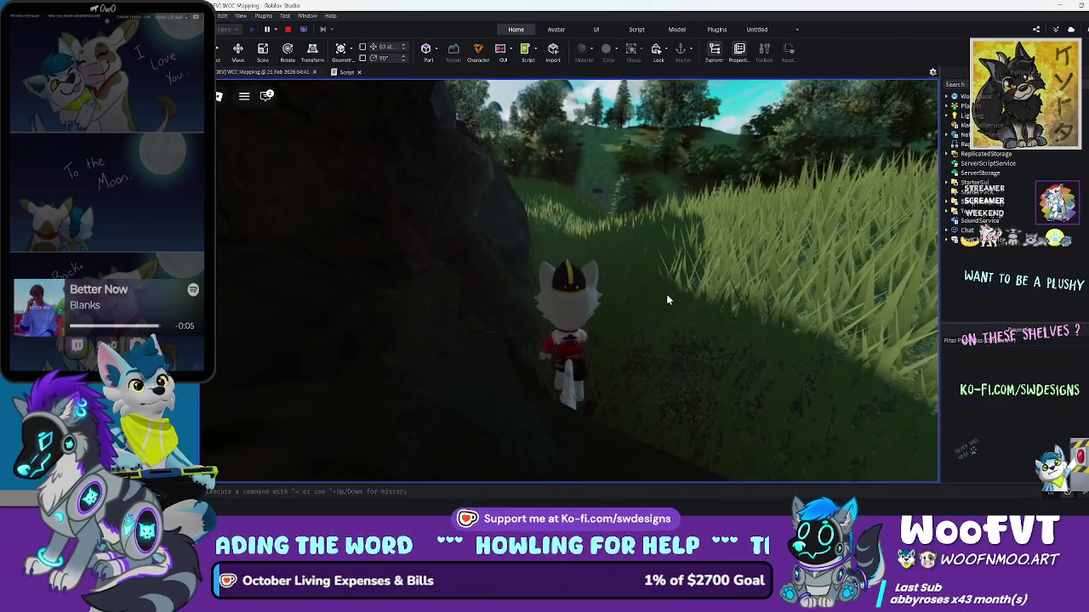
scroll(666, 299, up, 5)
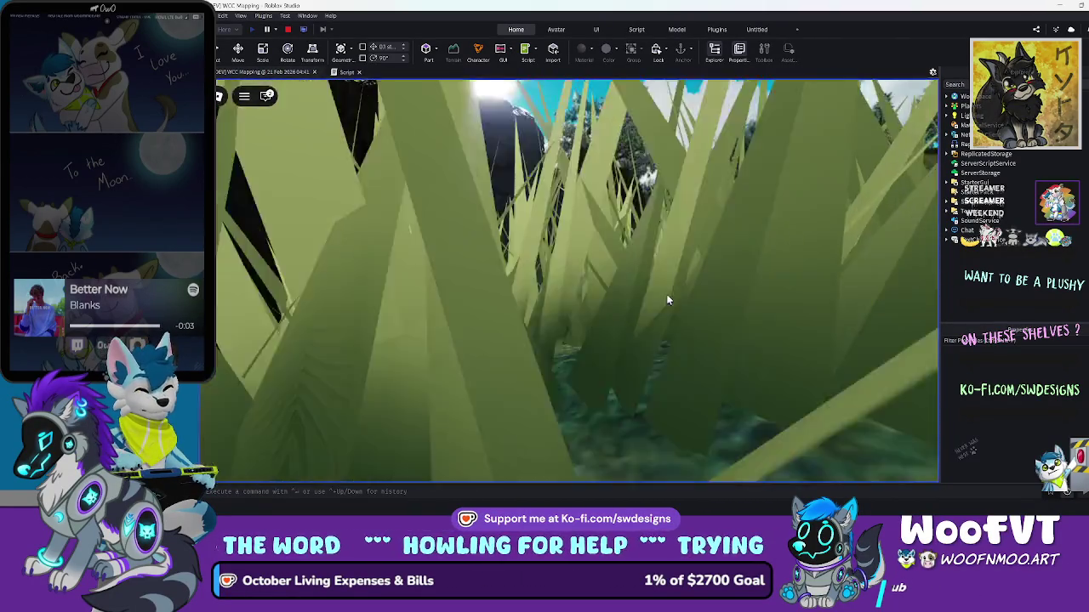
Stop the playtest and fly the editor camera from the tunnel along the curving road
click(288, 30)
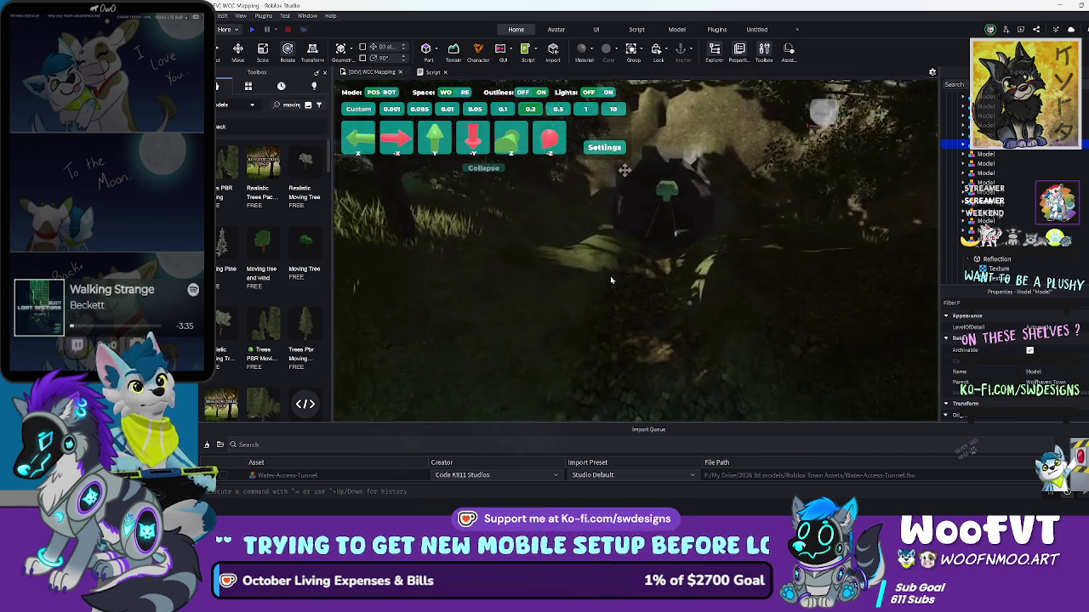
key(f)
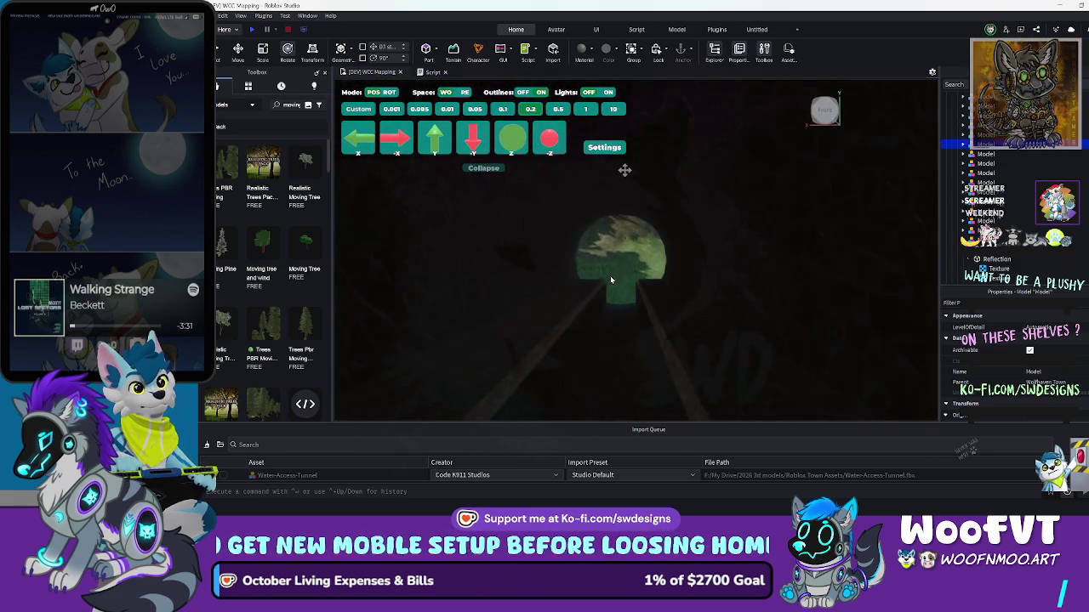
scroll(609, 275, up, 5)
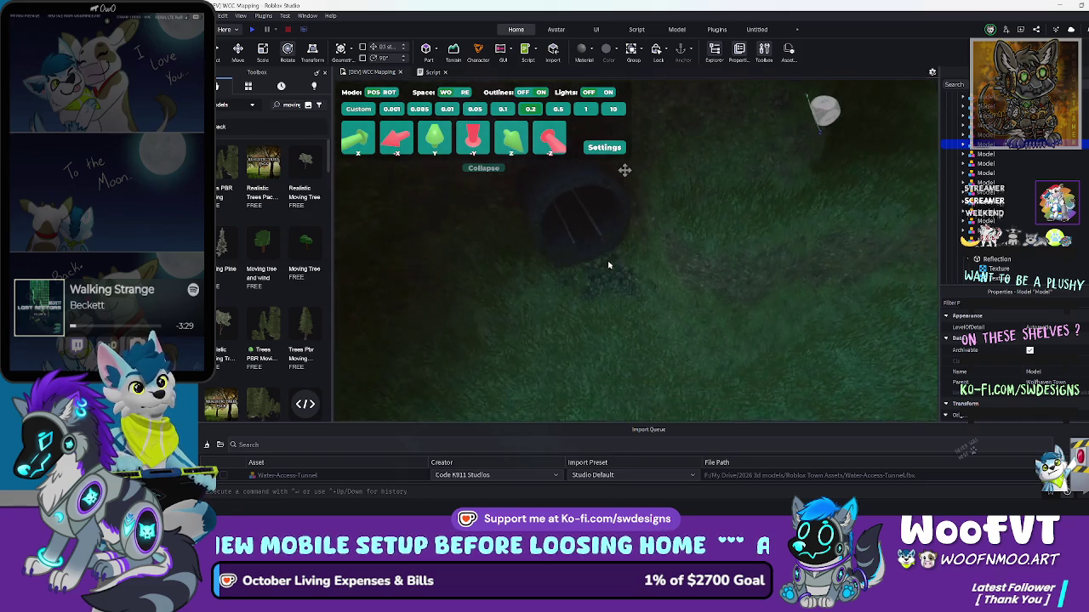
key(a)
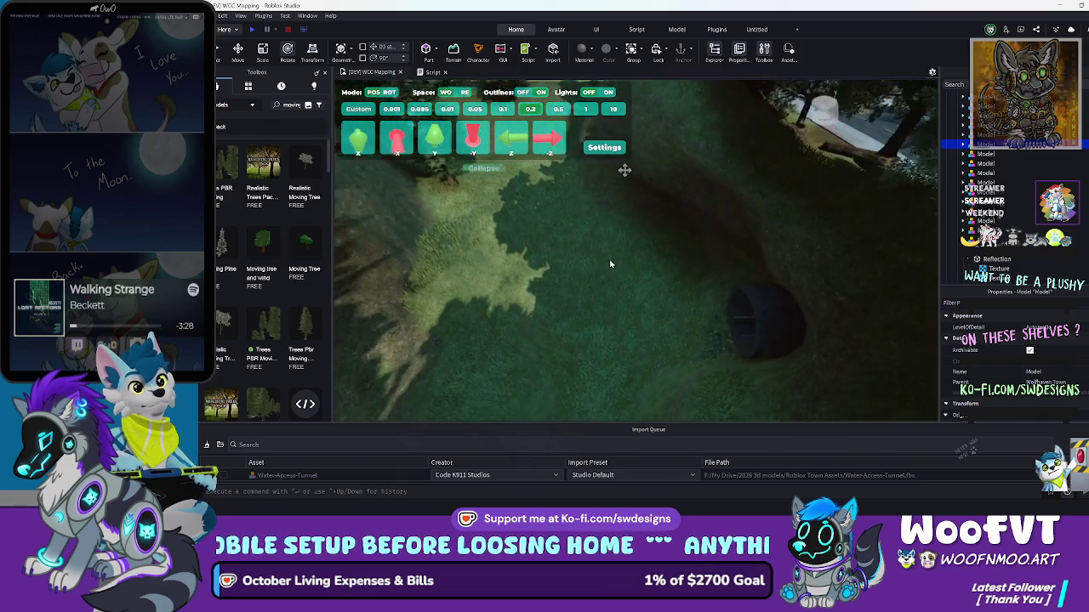
scroll(610, 264, down, 5)
key(w)
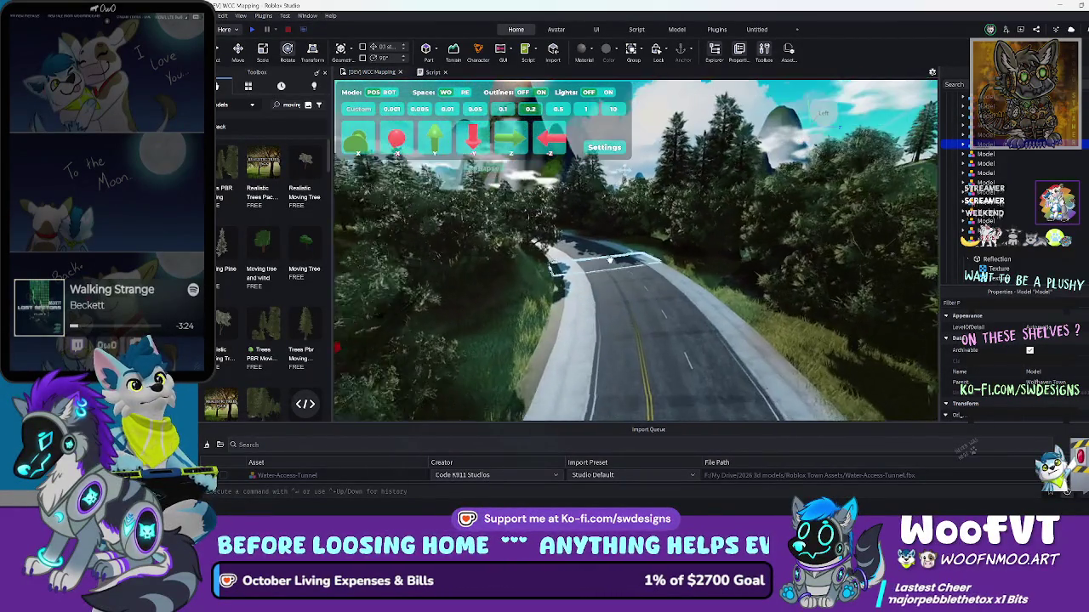
scroll(609, 259, up, 5)
scroll(612, 263, up, 8)
Orbit so the centre lines run horizontally and select the yellow Marking part
drag(610, 260, 657, 240)
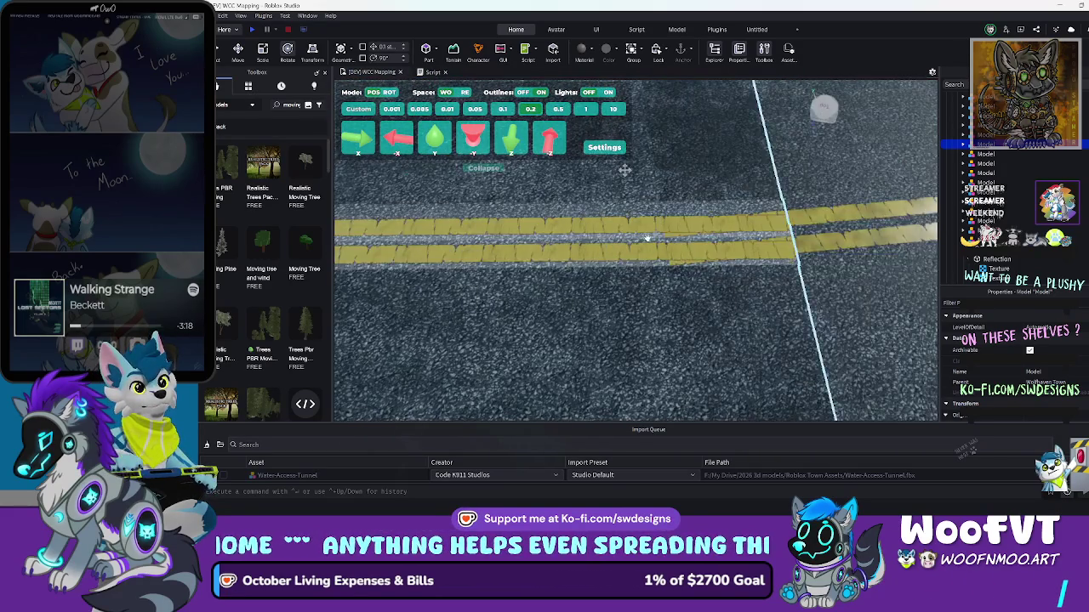
click(657, 240)
scroll(657, 246, down, 5)
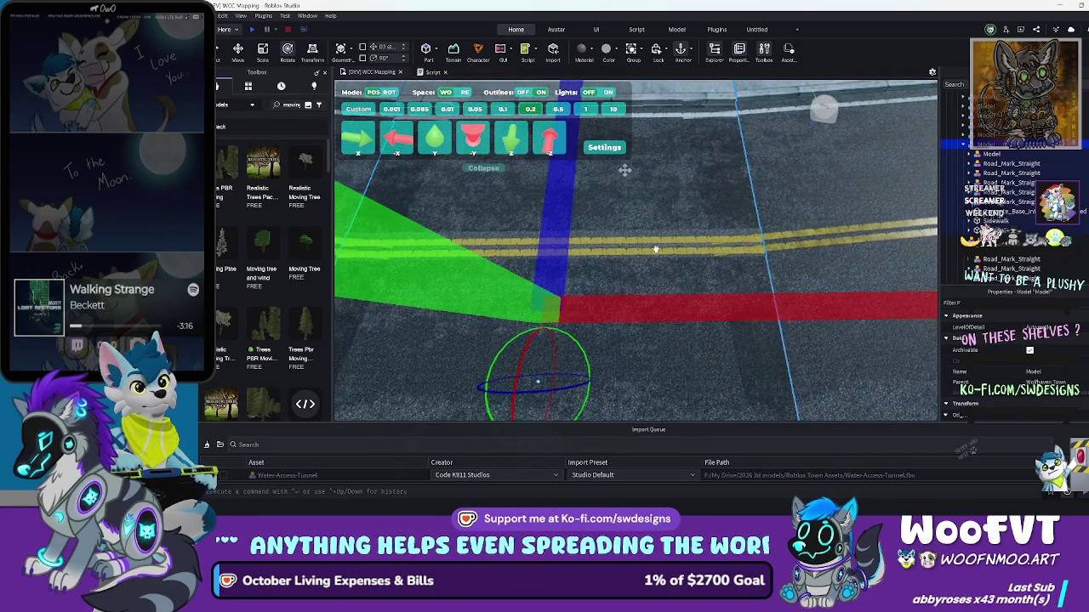
scroll(700, 243, up, 3)
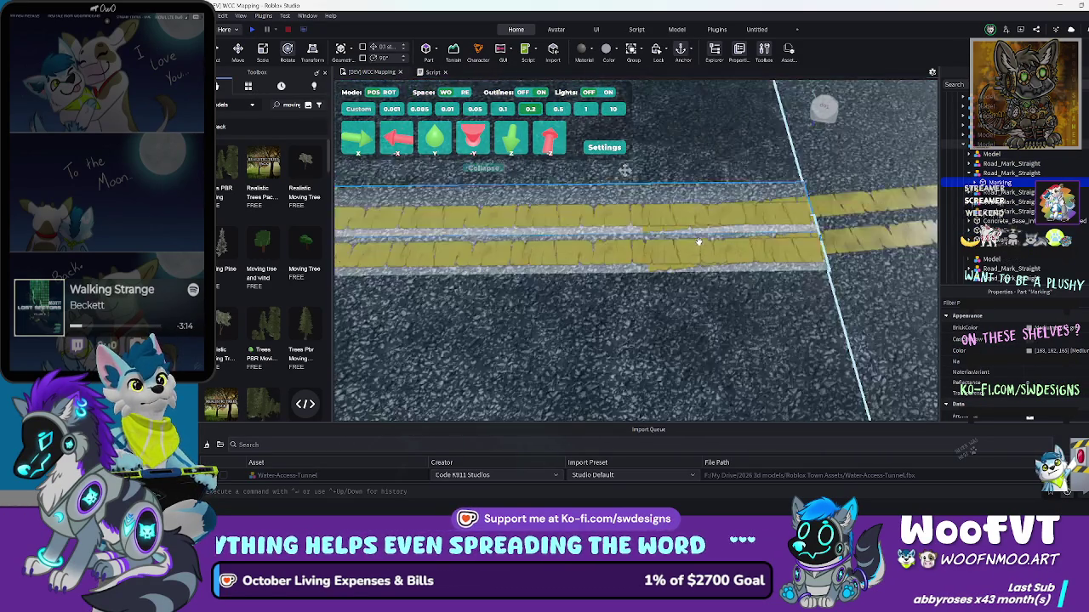
scroll(700, 243, down, 3)
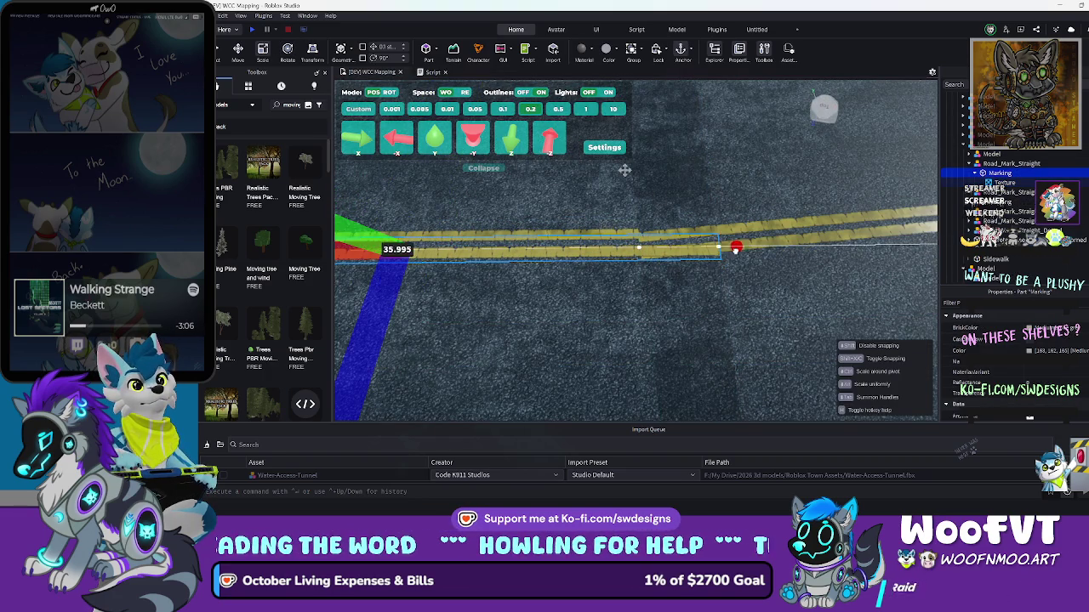
Select the entire road Model rather than just the yellow Marking part
click(679, 251)
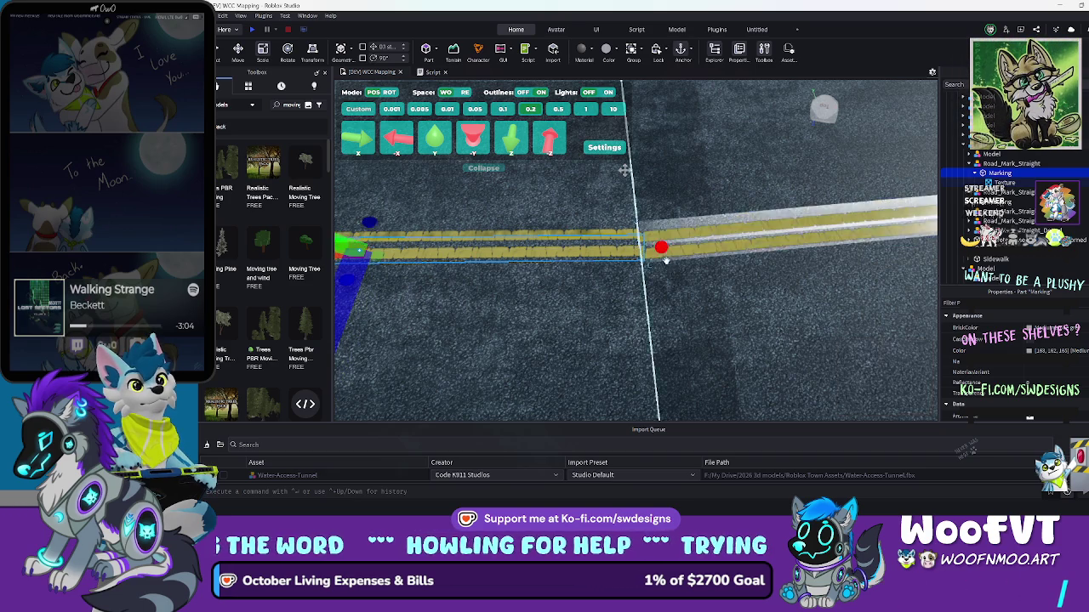
scroll(702, 289, up, 3)
scroll(702, 289, up, 2)
scroll(680, 282, down, 10)
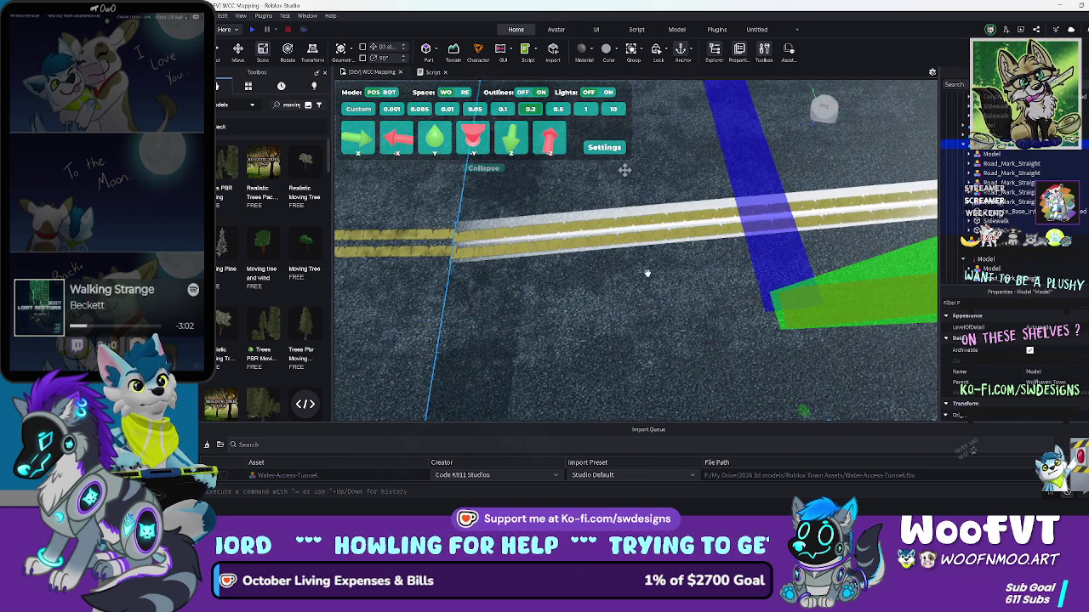
Zoom the view, fly across to a straight road section and frame the outlined tree
scroll(751, 225, up, 5)
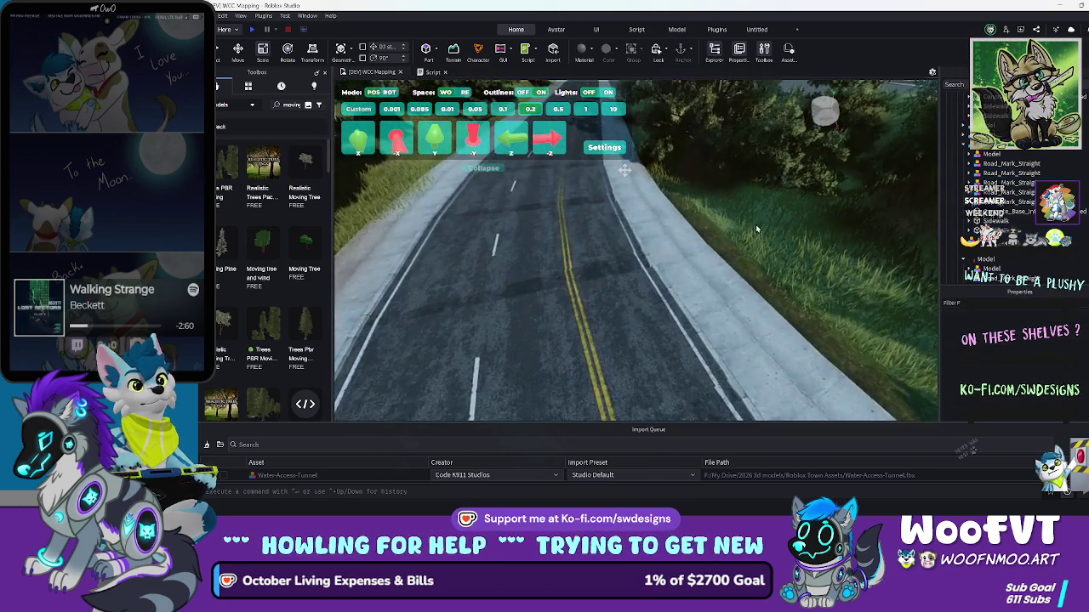
scroll(750, 219, up, 10)
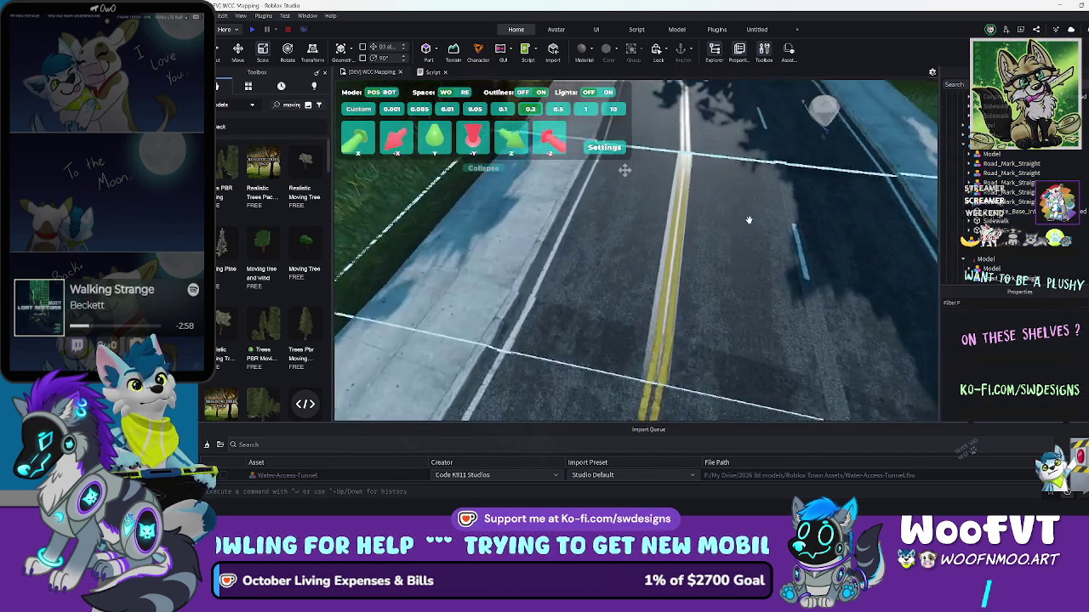
scroll(749, 219, up, 5)
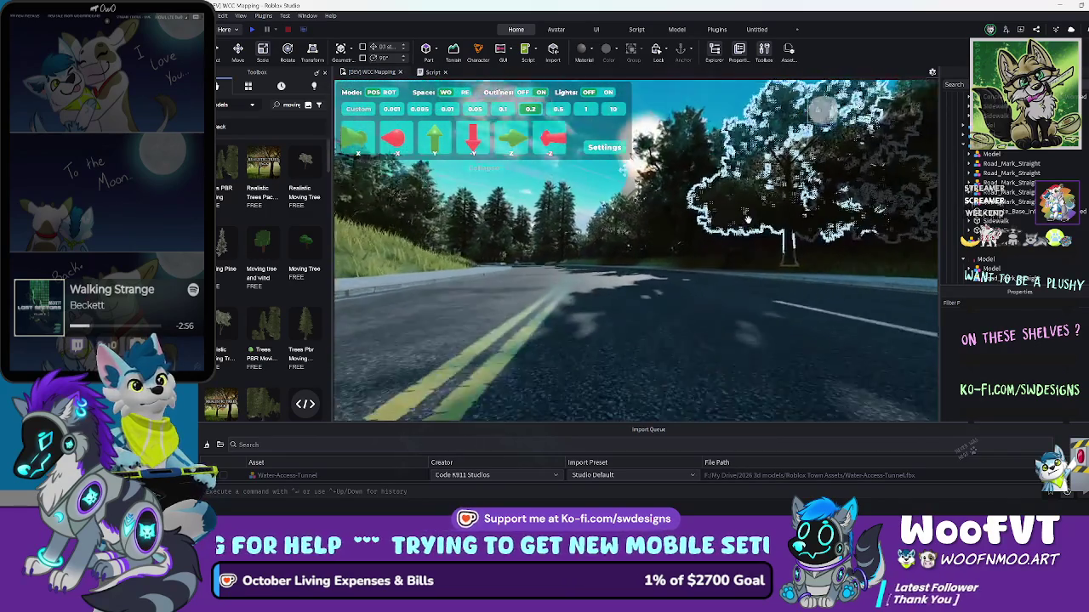
scroll(748, 220, down, 10)
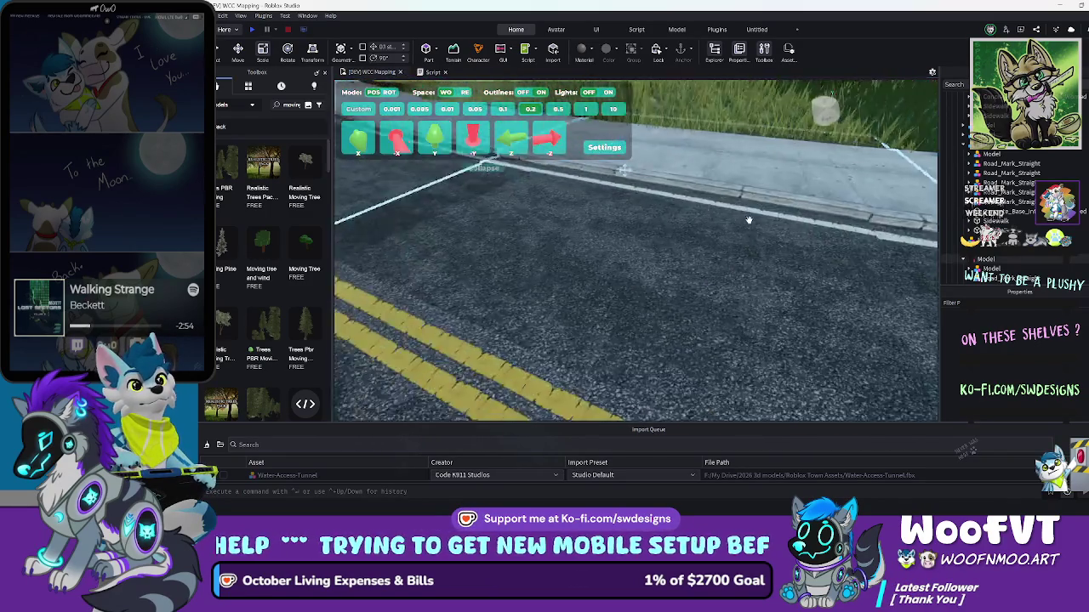
key(d)
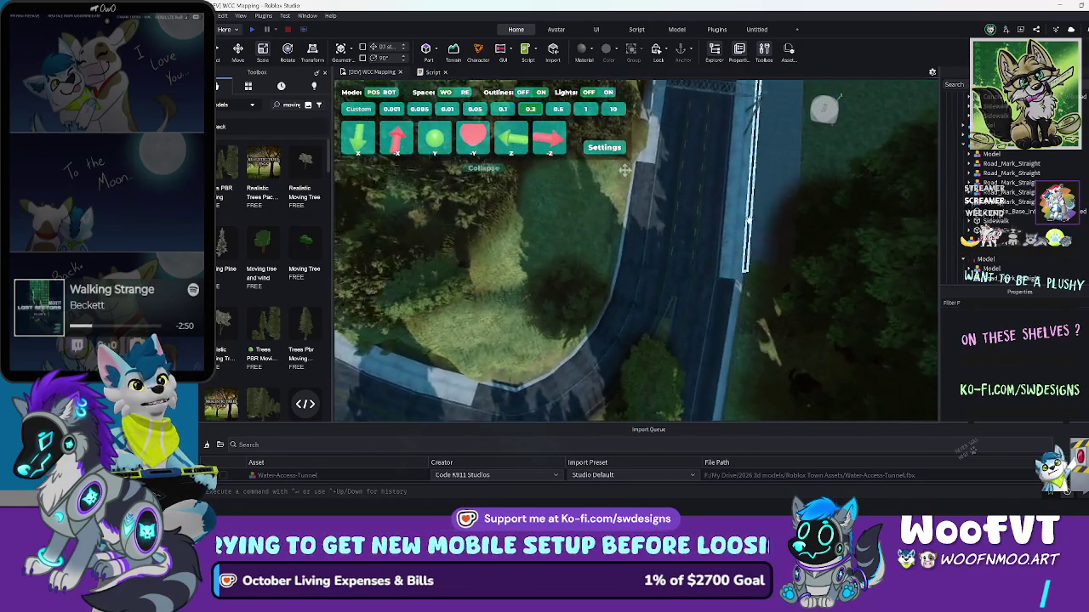
key(f)
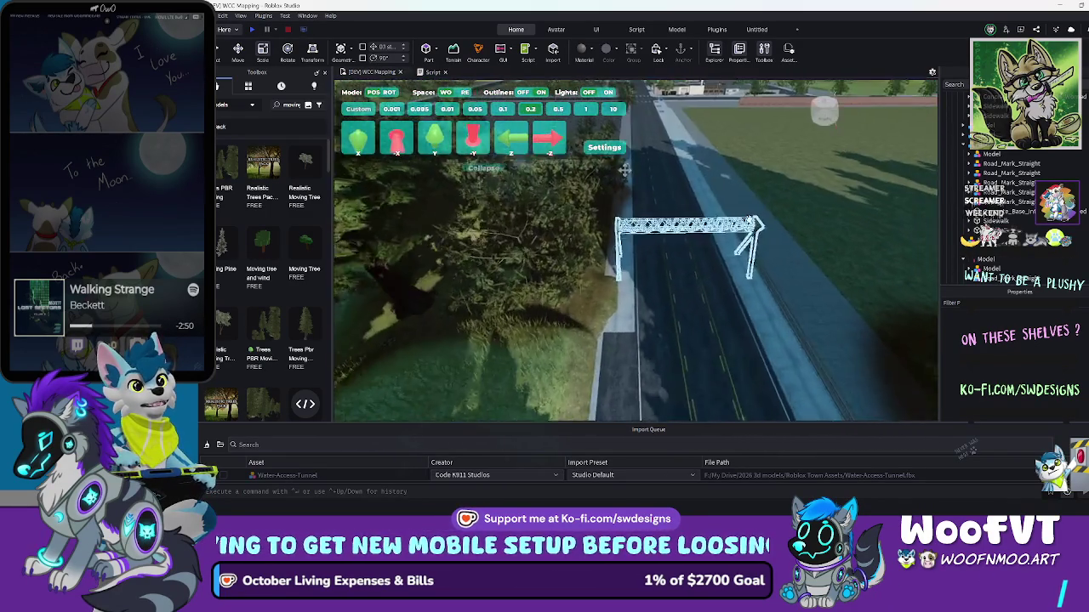
Lower the camera near ground level and fly along the road toward the junction trees
key(q)
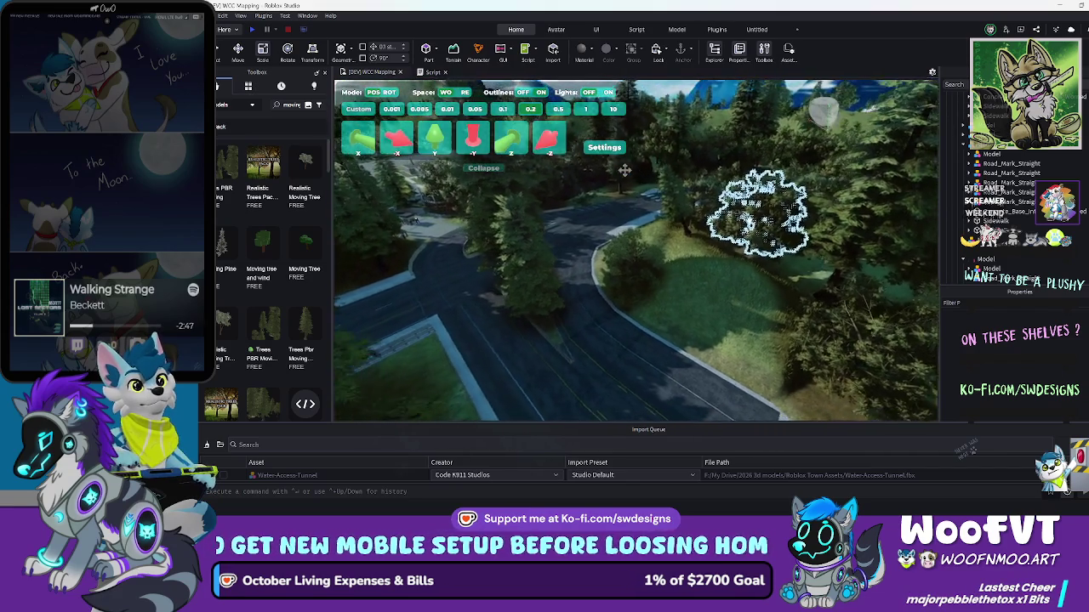
key(q)
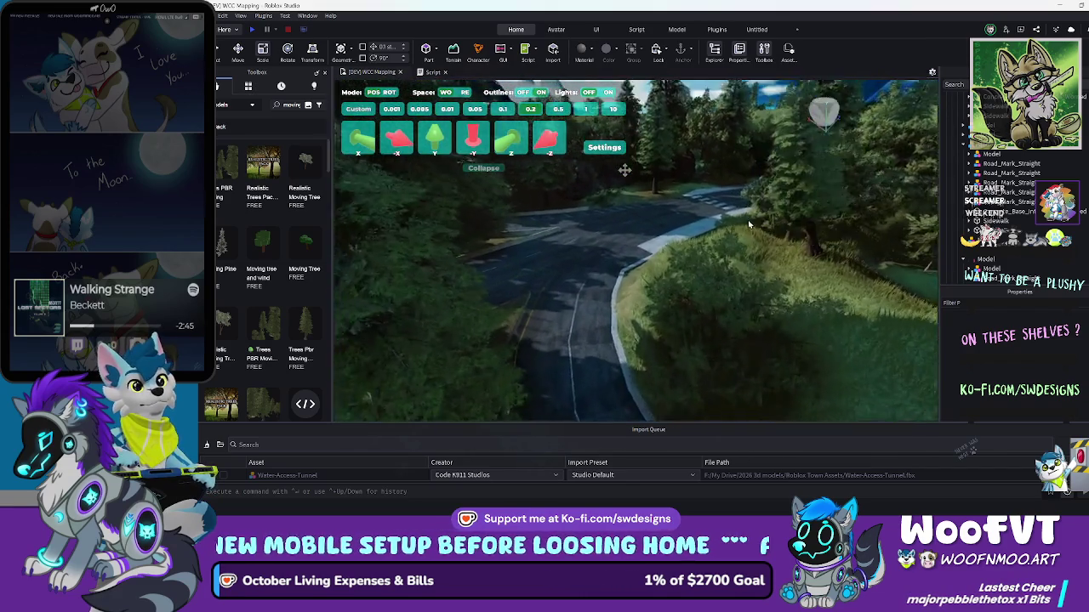
key(w)
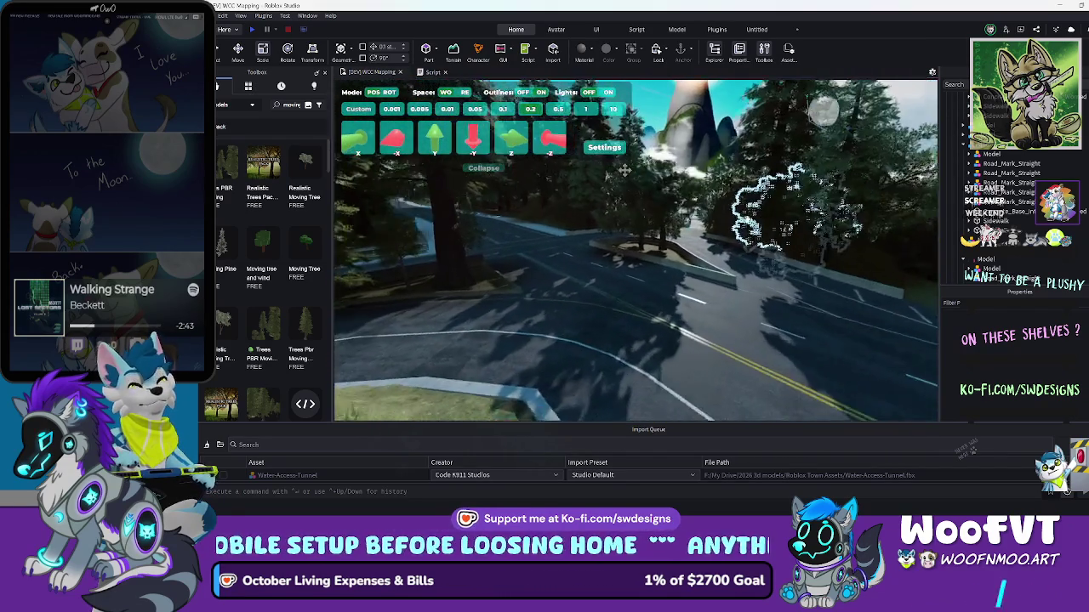
key(w)
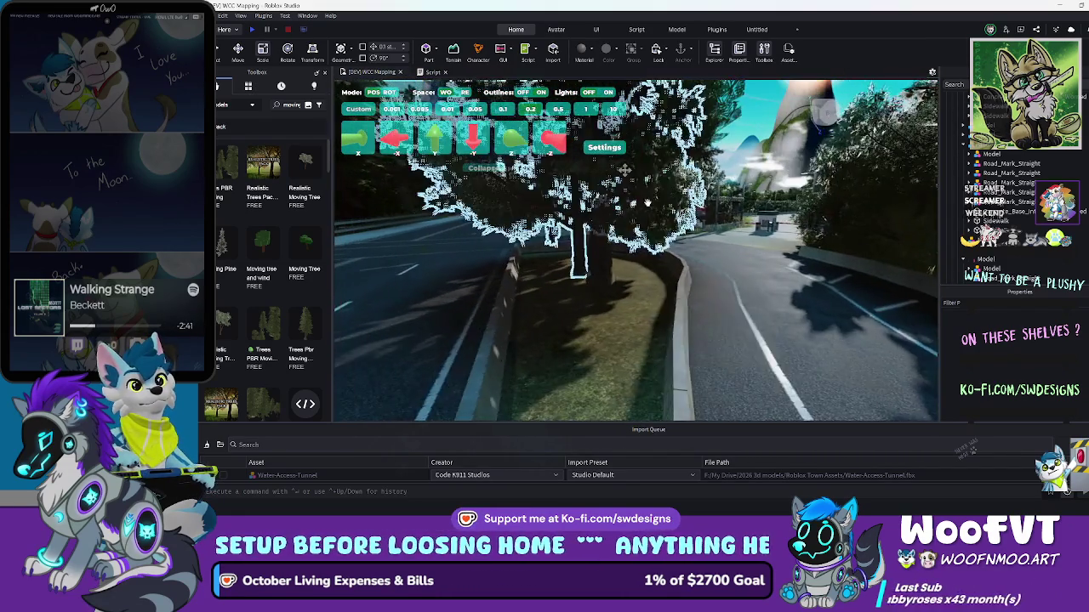
key(a)
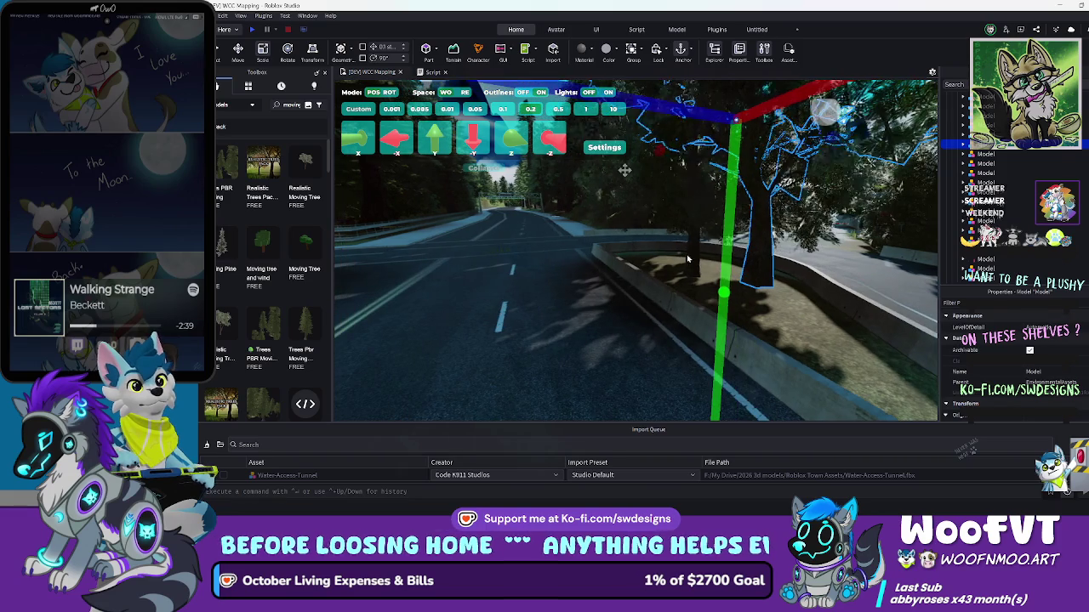
key(w)
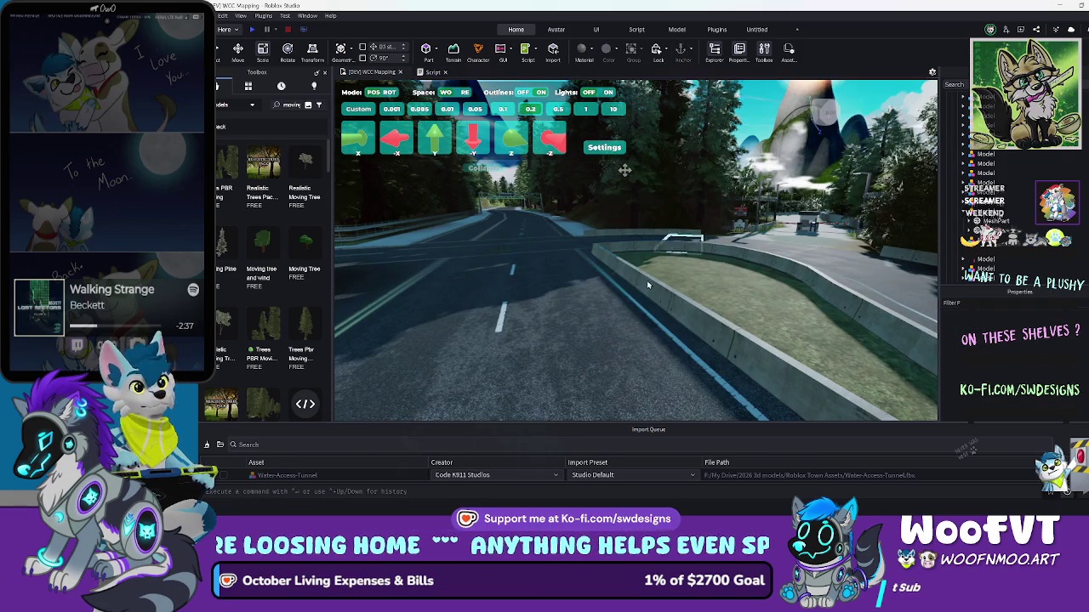
key(s)
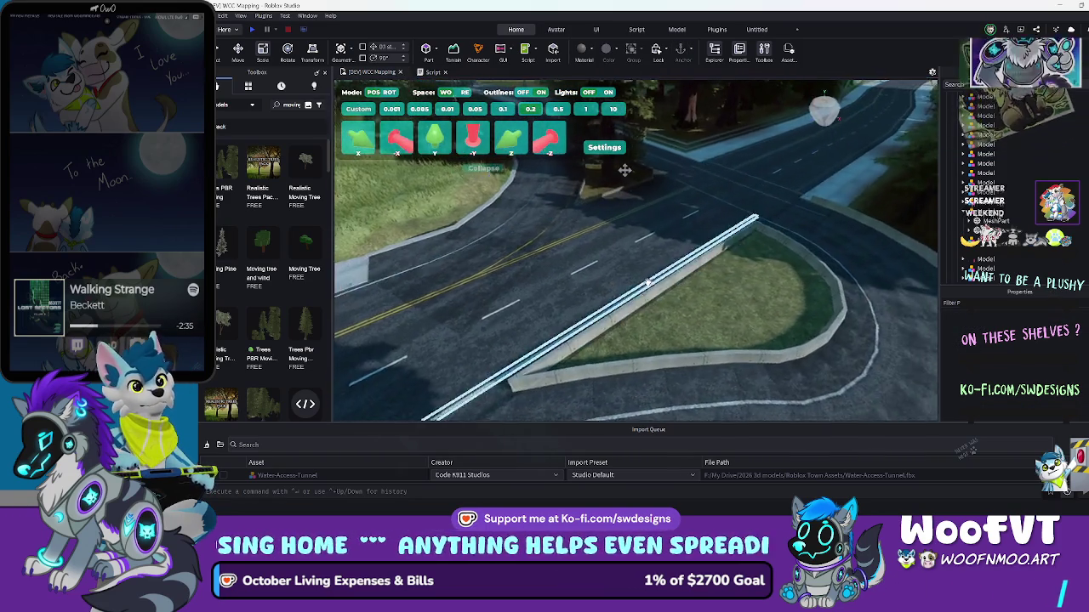
key(w)
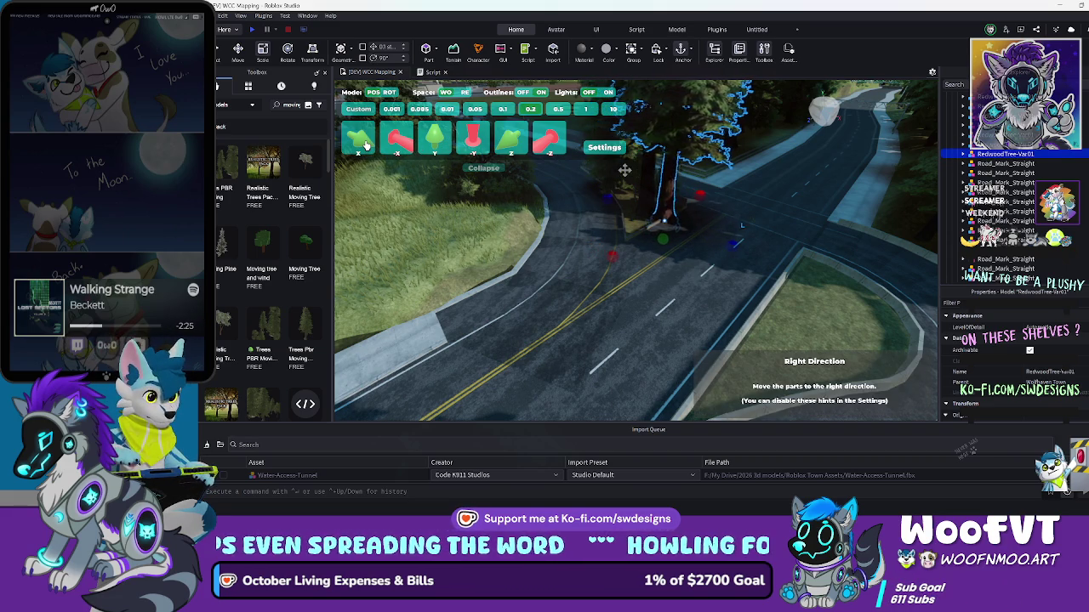
Nudge the redwood seven steps right and three back, using a 1-stud step size
click(365, 144)
click(585, 108)
click(365, 143)
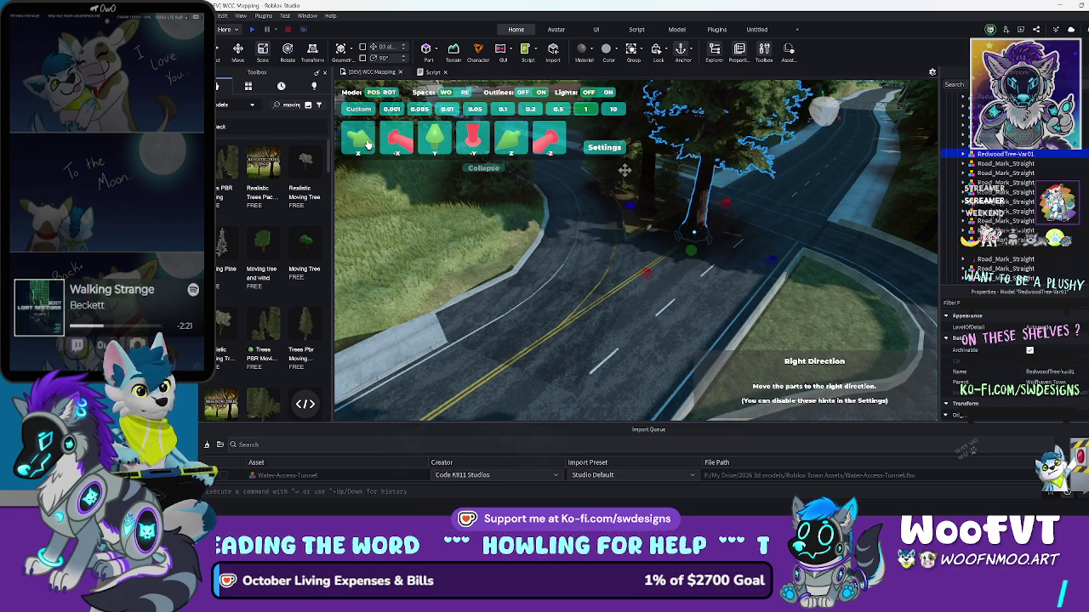
click(367, 145)
click(367, 144)
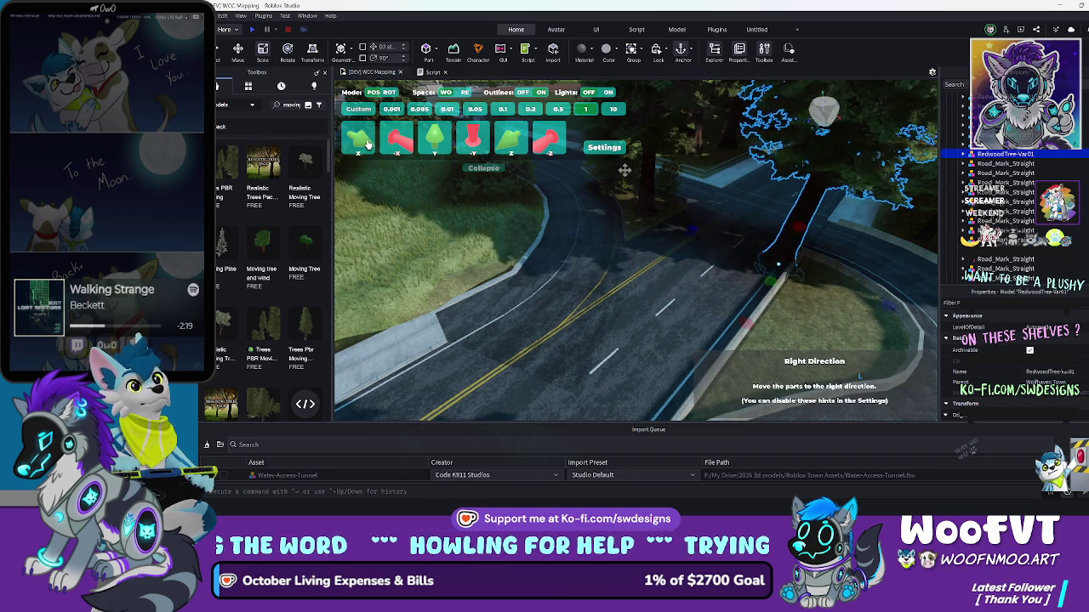
click(368, 144)
click(367, 144)
click(368, 145)
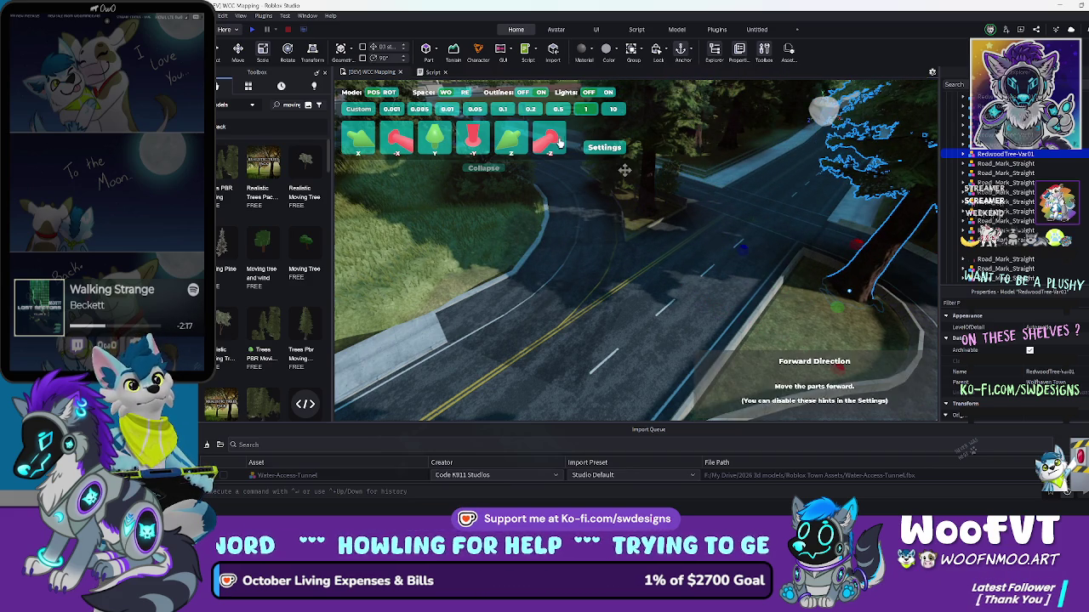
click(512, 141)
click(512, 141)
click(512, 141)
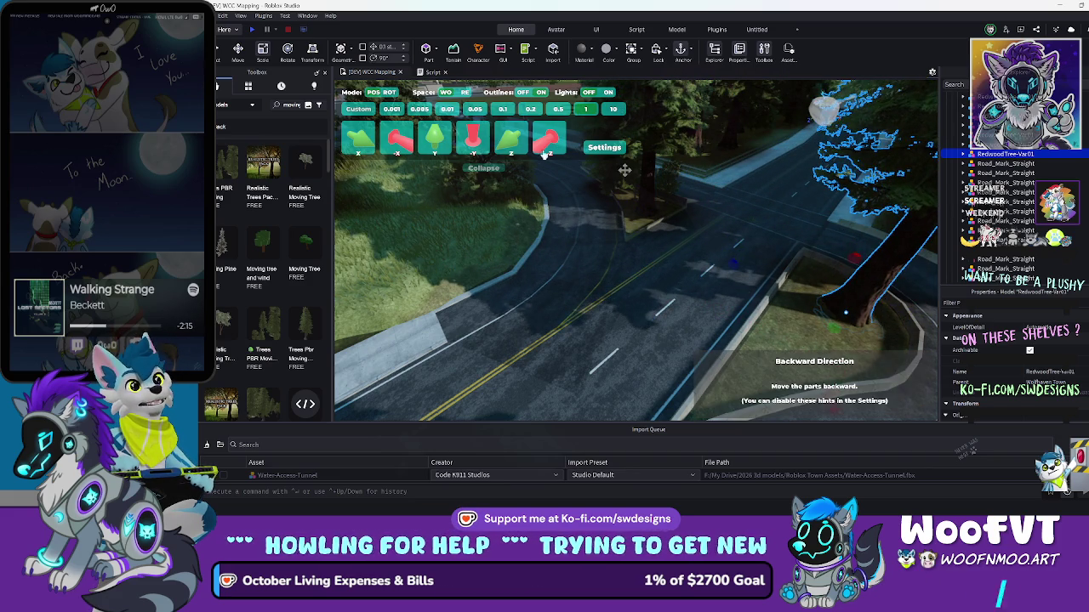
Switch the mover to ROT mode and adjust the tree's yaw and pitch
key(w)
key(d)
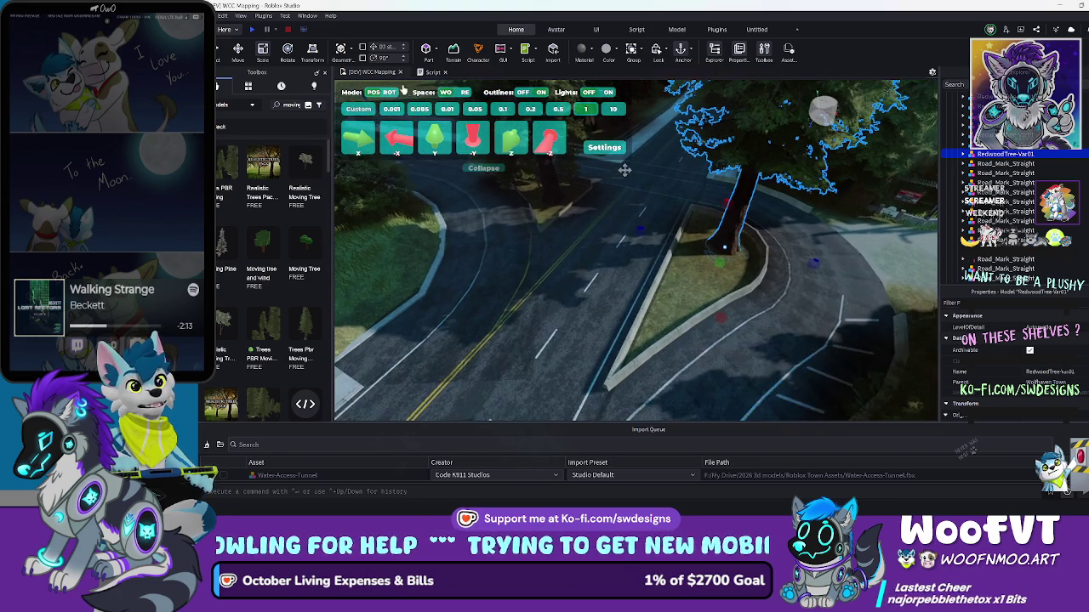
click(396, 93)
click(479, 143)
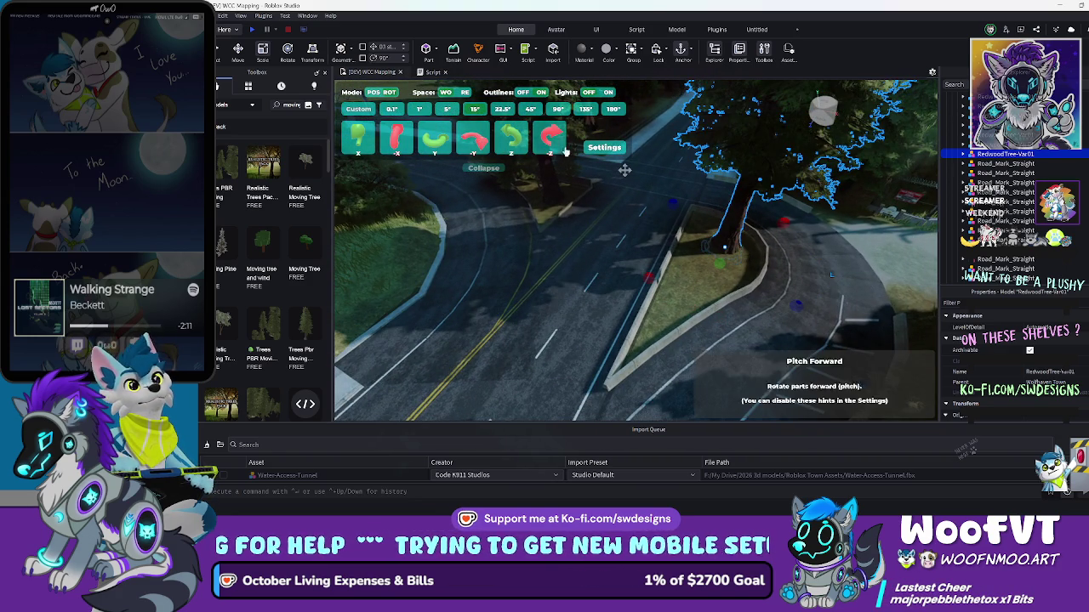
click(512, 140)
click(546, 141)
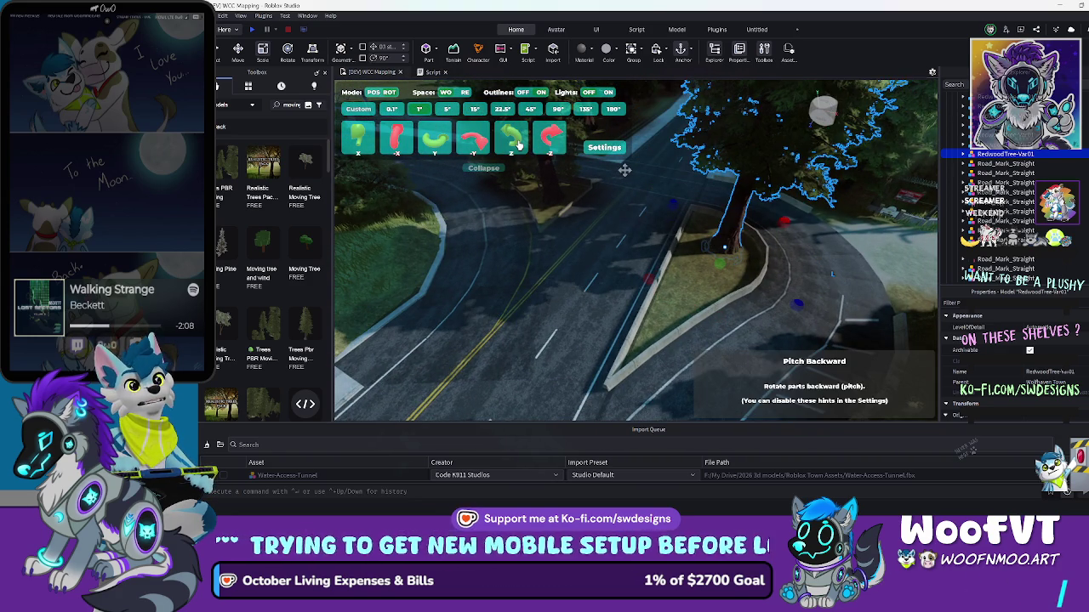
key(w)
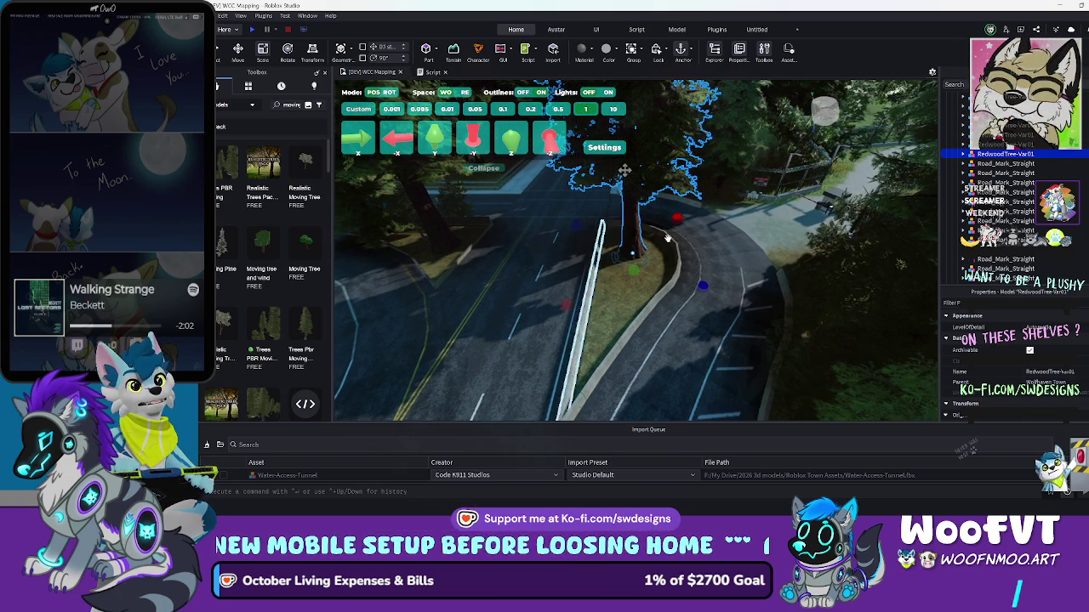
key(w)
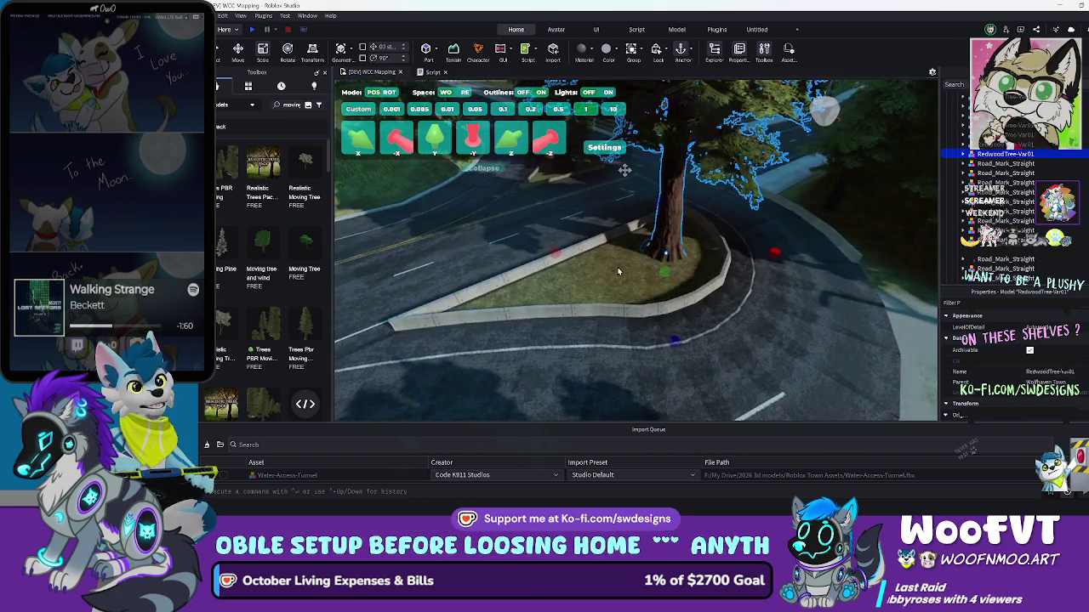
key(w)
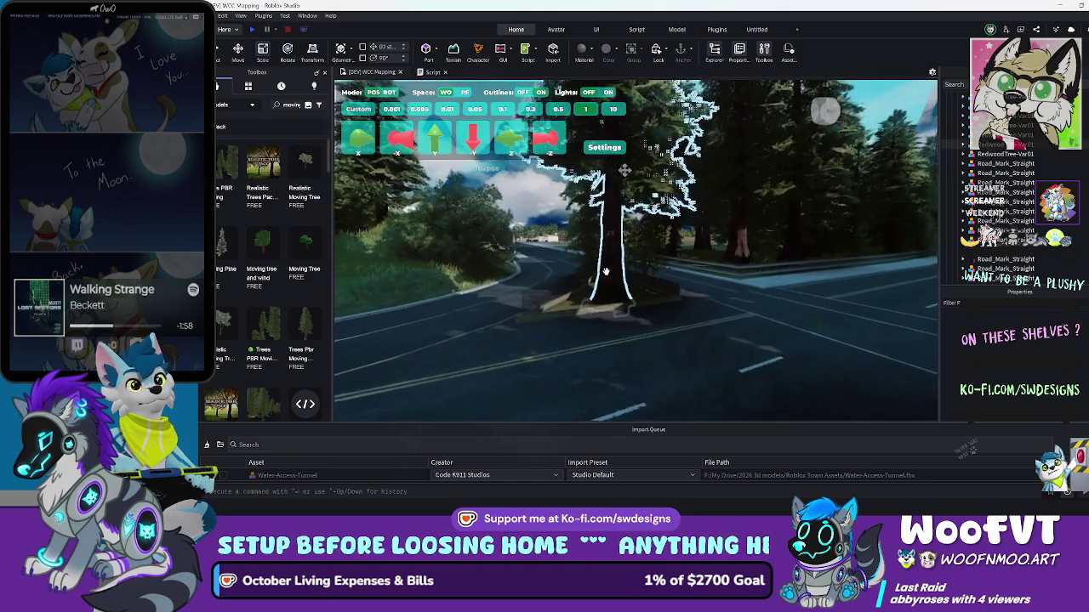
key(w)
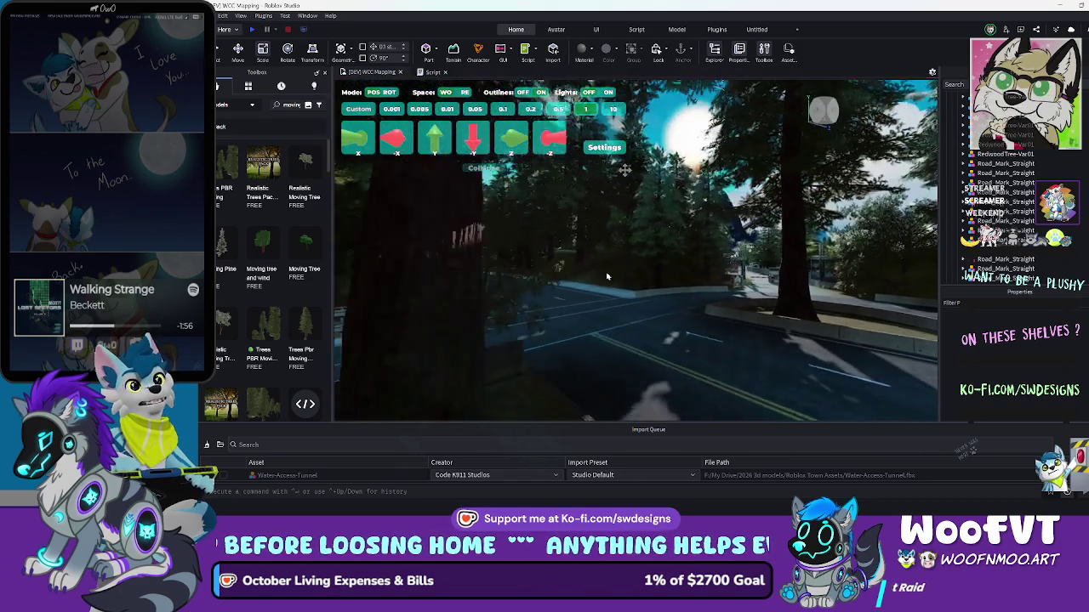
key(w)
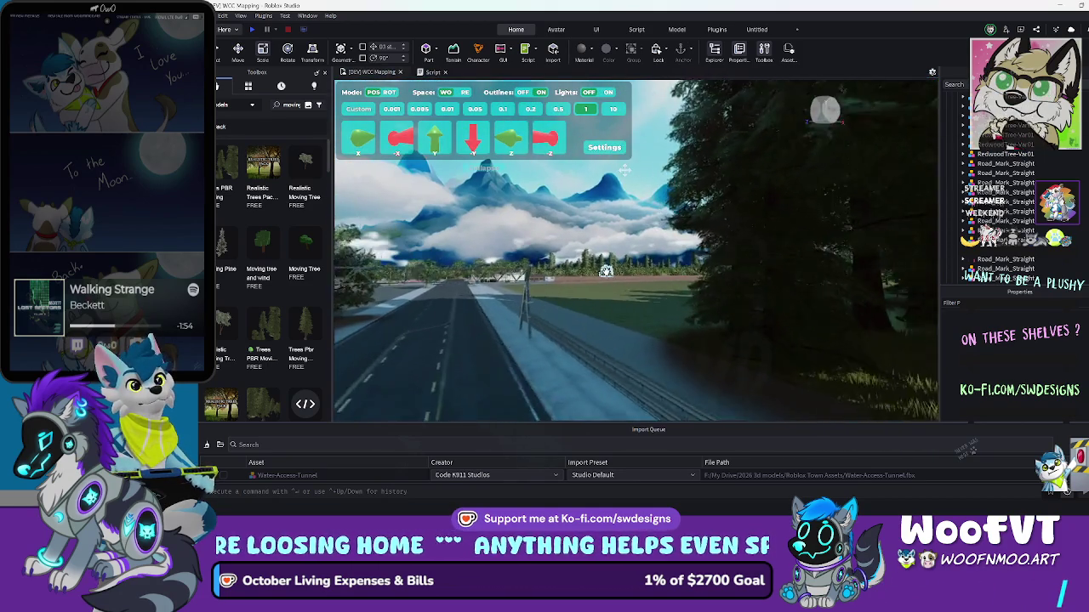
key(w)
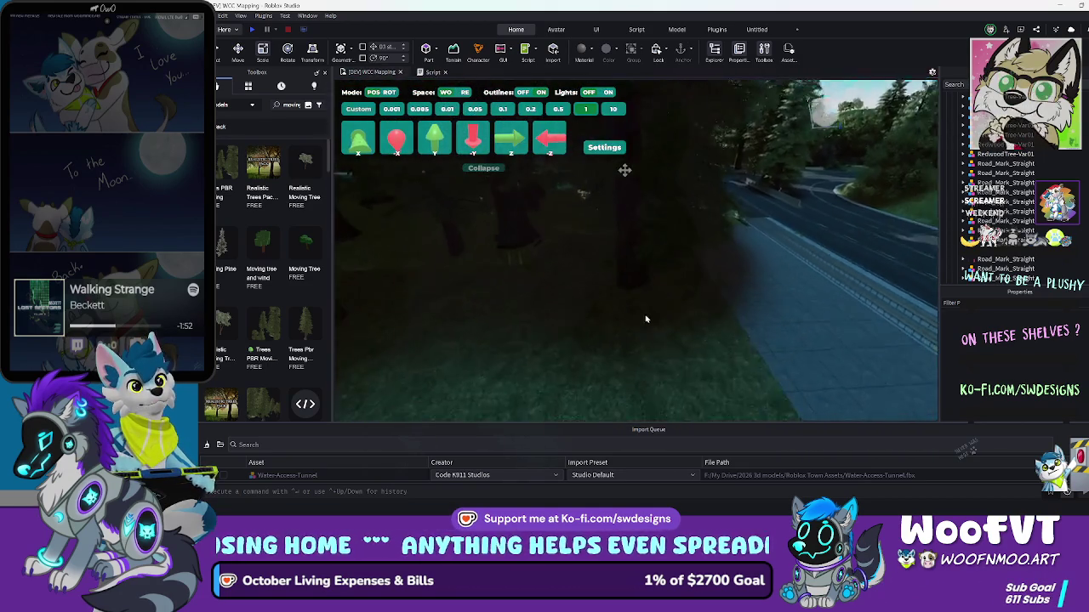
key(w)
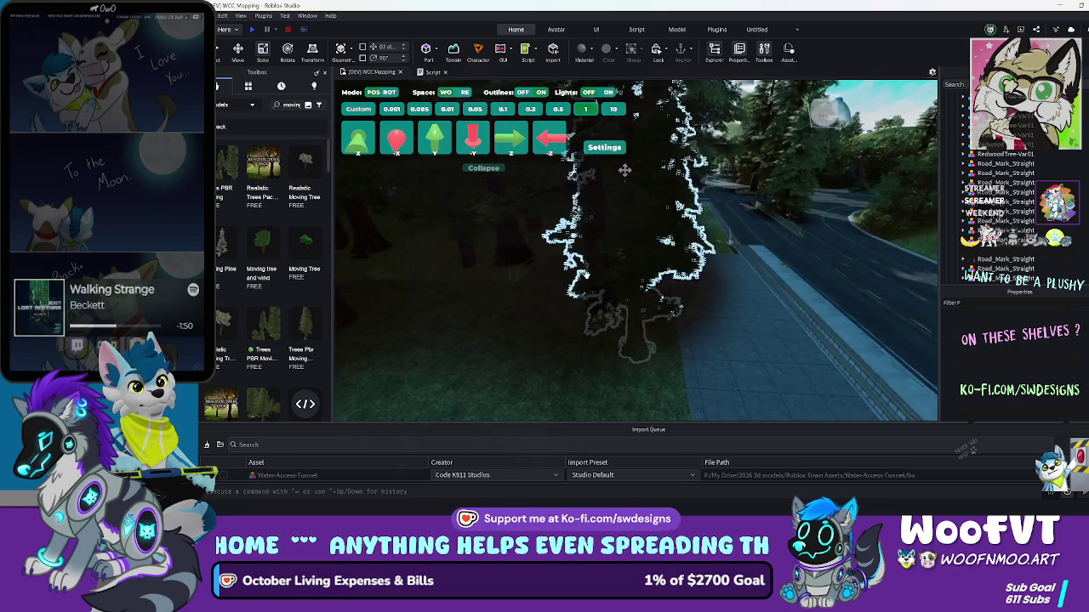
key(w)
click(553, 260)
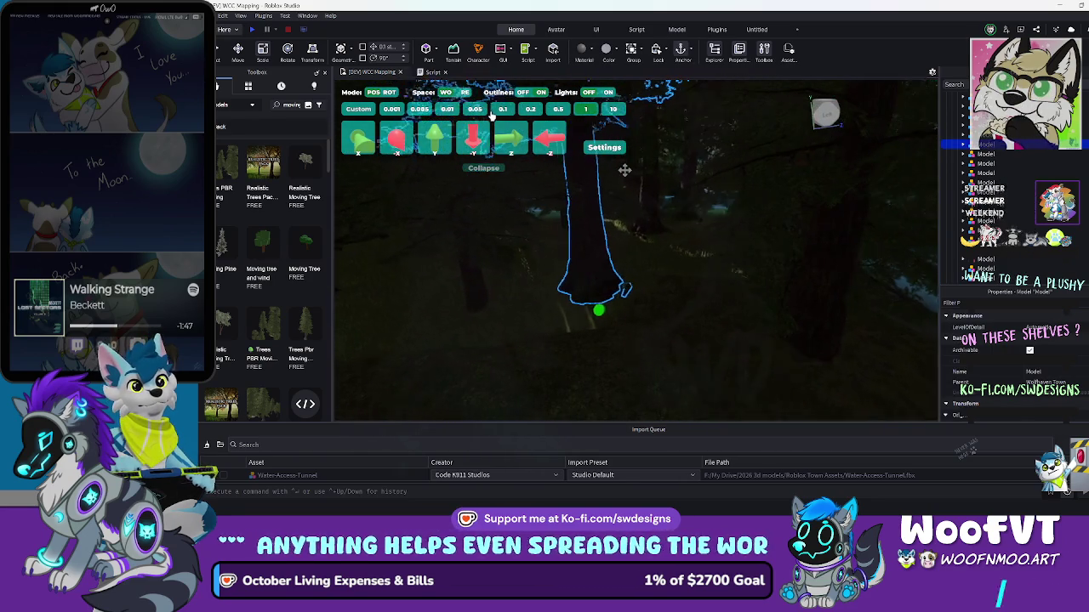
Lower one redwood and push it back, then select another redwood and sink it too
click(474, 139)
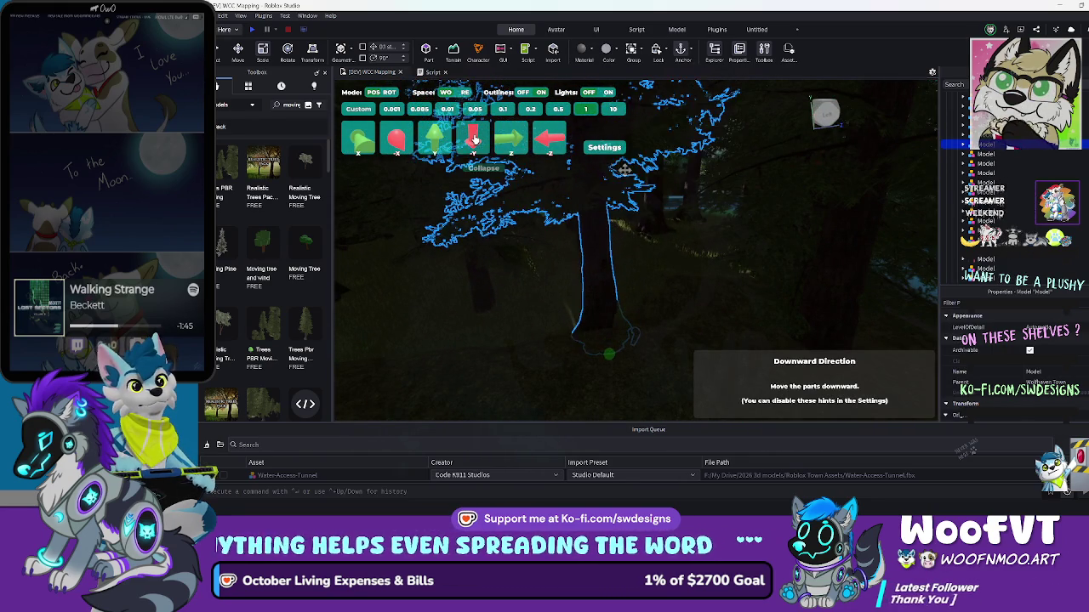
click(508, 143)
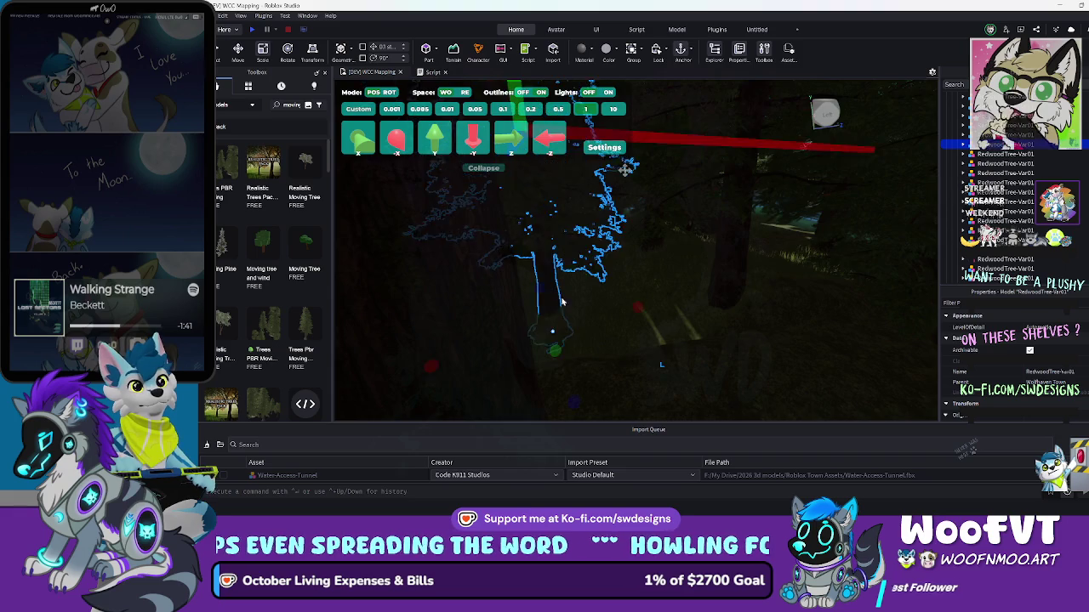
click(648, 351)
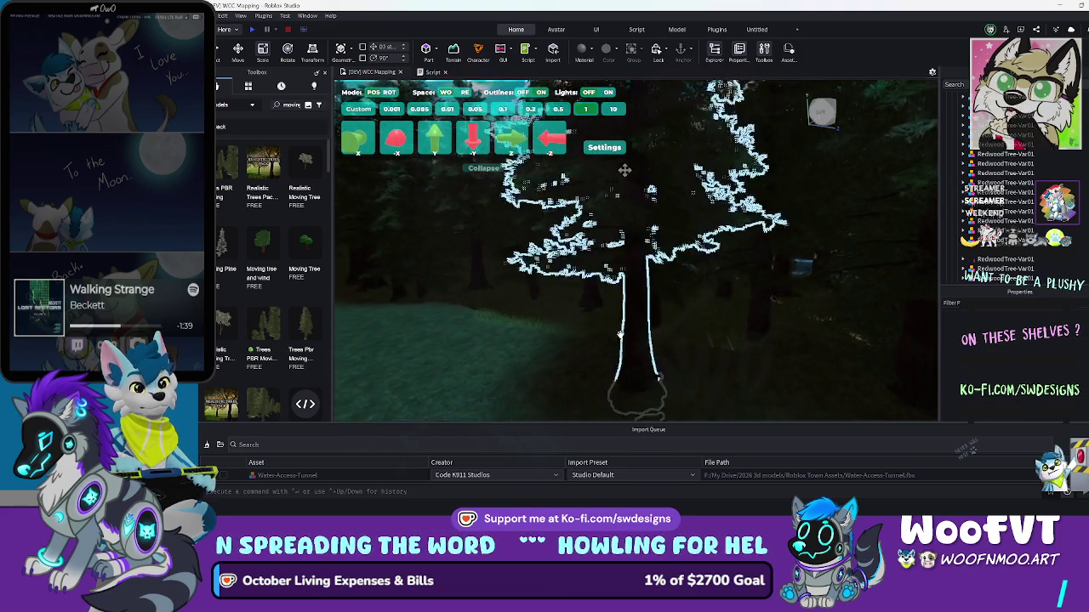
click(600, 313)
click(601, 313)
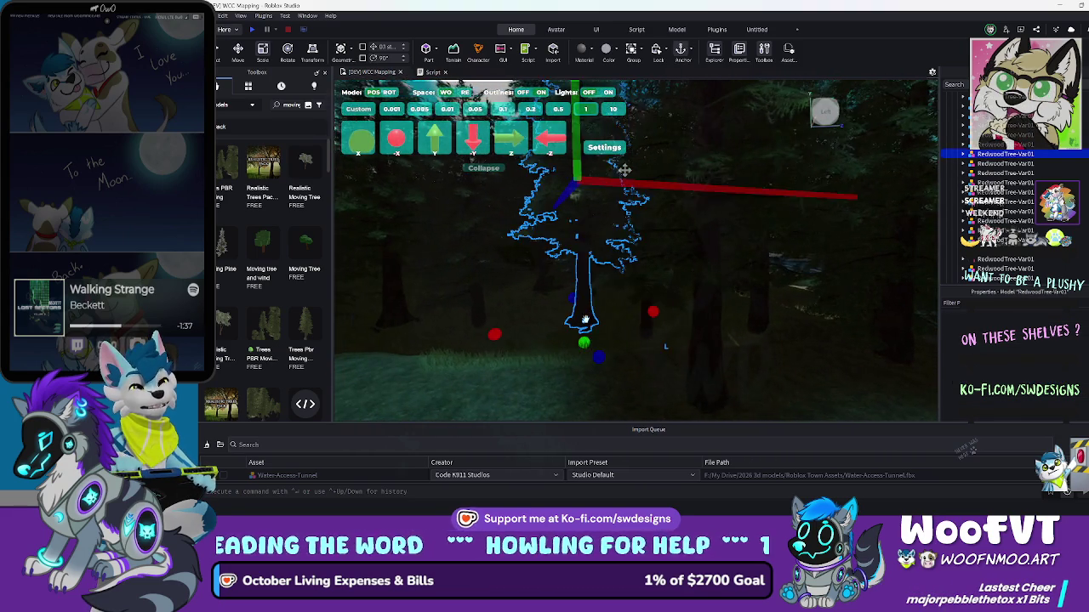
click(479, 144)
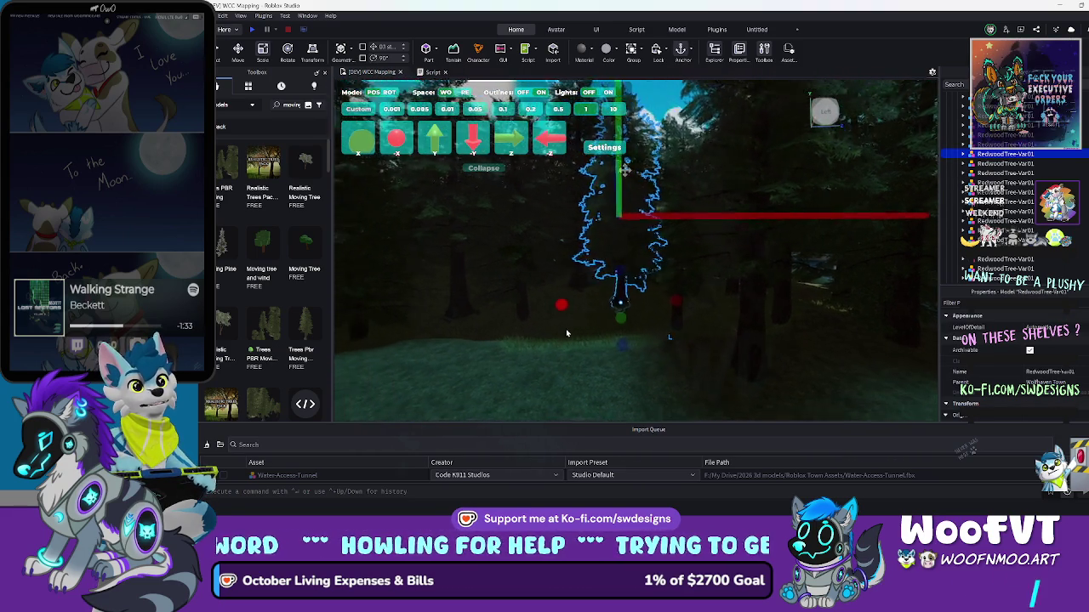
Select a redwood in the dark forest and nudge it one step left and toward the camera
click(506, 330)
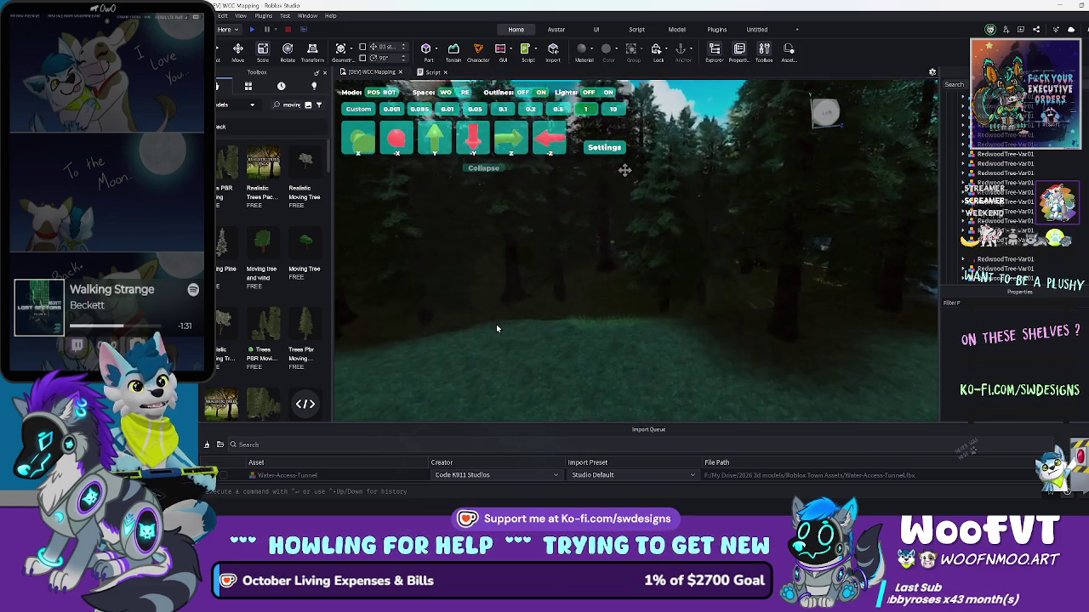
click(532, 305)
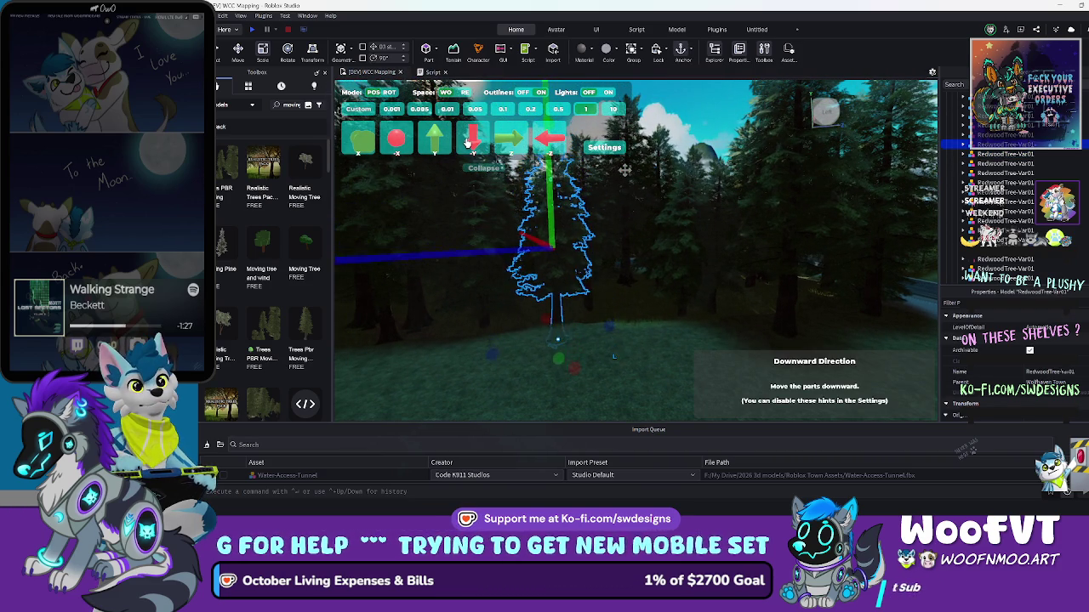
click(526, 402)
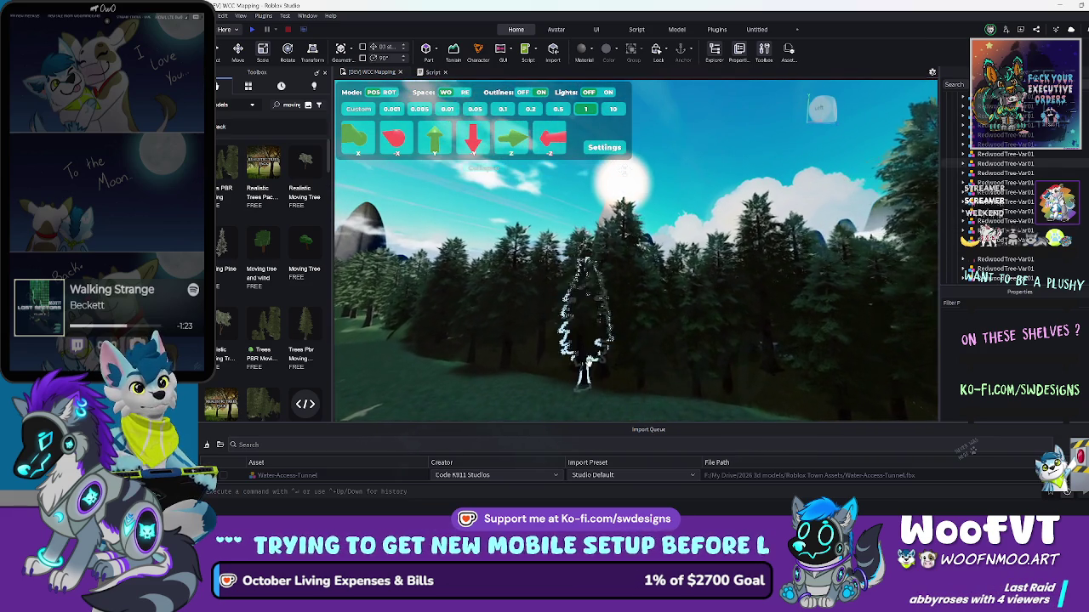
click(395, 139)
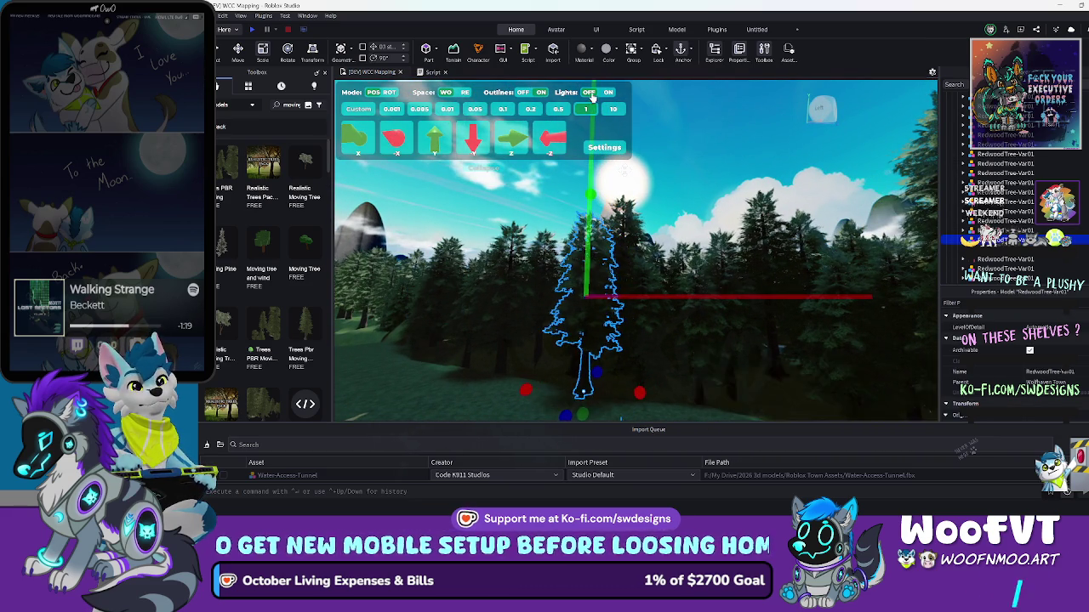
click(509, 147)
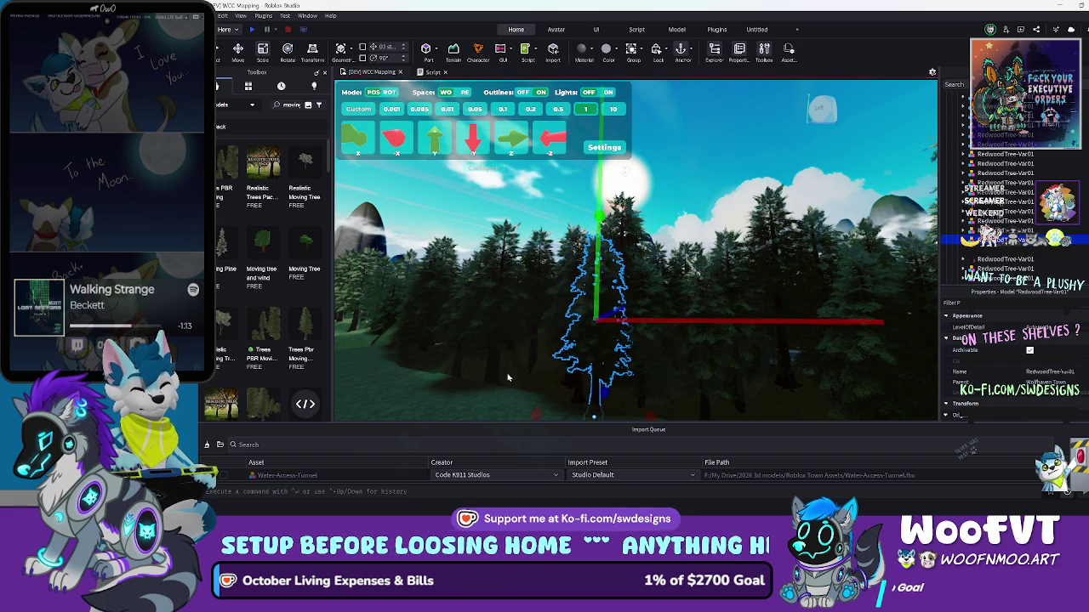
scroll(488, 401, up, 5)
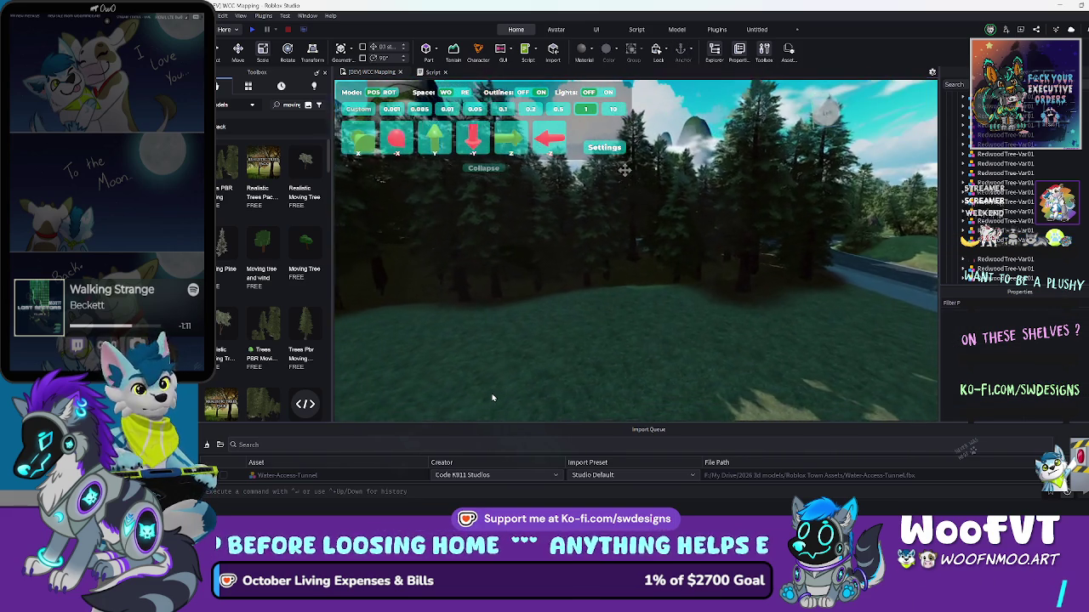
scroll(516, 395, down, 5)
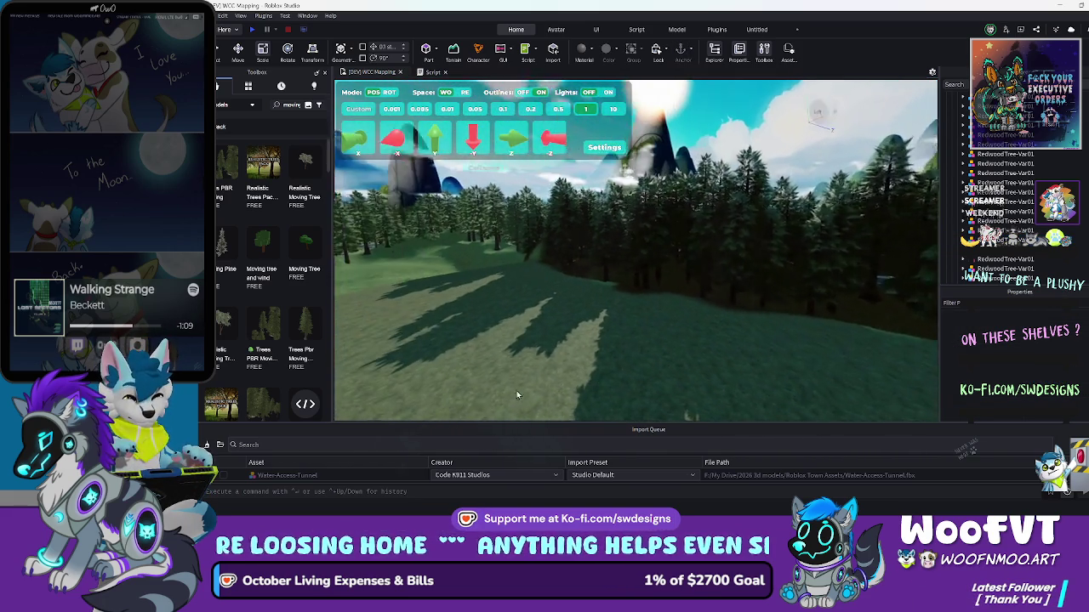
Zoom the viewport from the forest meadow toward the town crossroads and field
scroll(516, 394, up, 5)
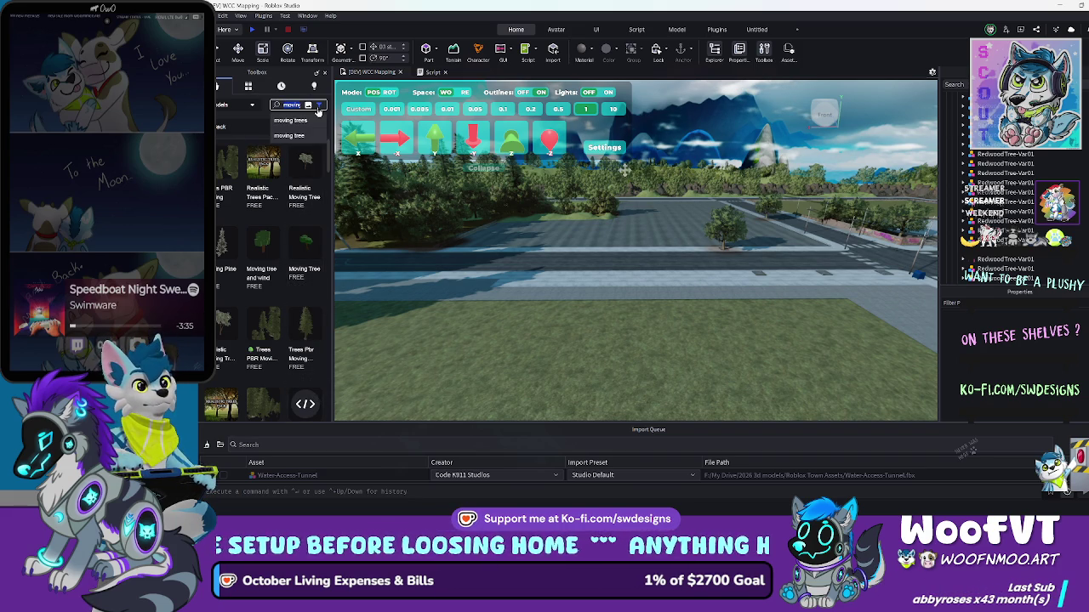
Clear the moving-trees model search and pull back for a wider view over the brick wall
key(BackSpace)
key(BackSpace)
key(BackSpace)
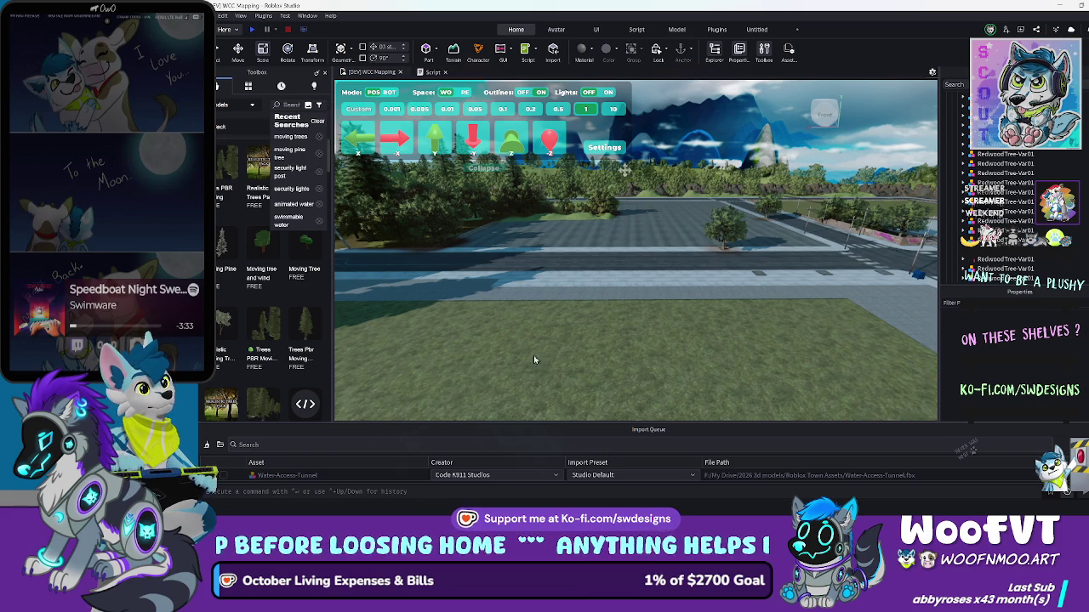
click(539, 370)
key(f)
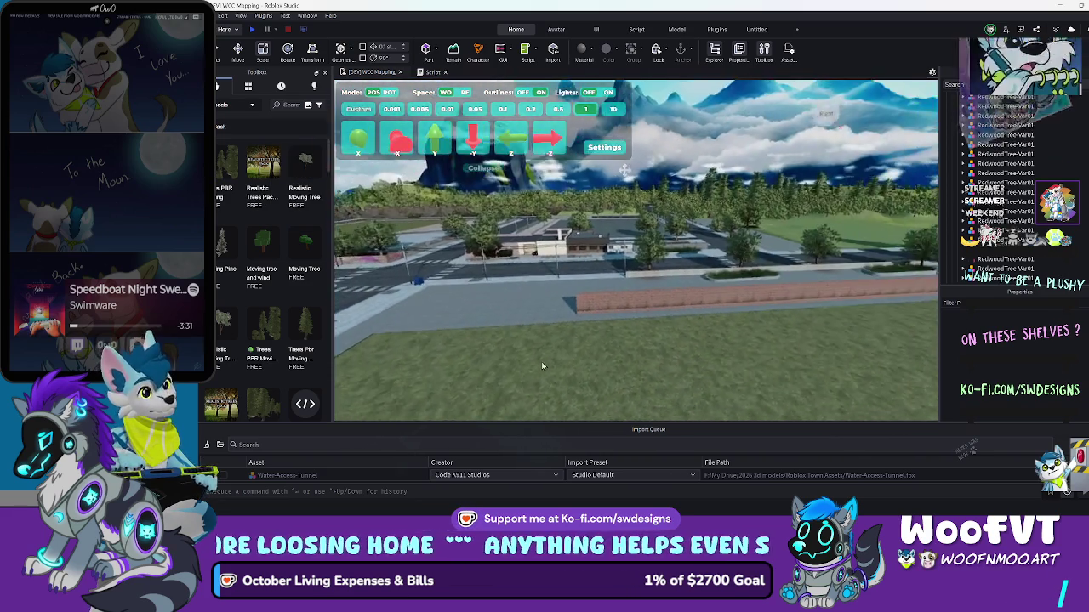
scroll(539, 367, up, 5)
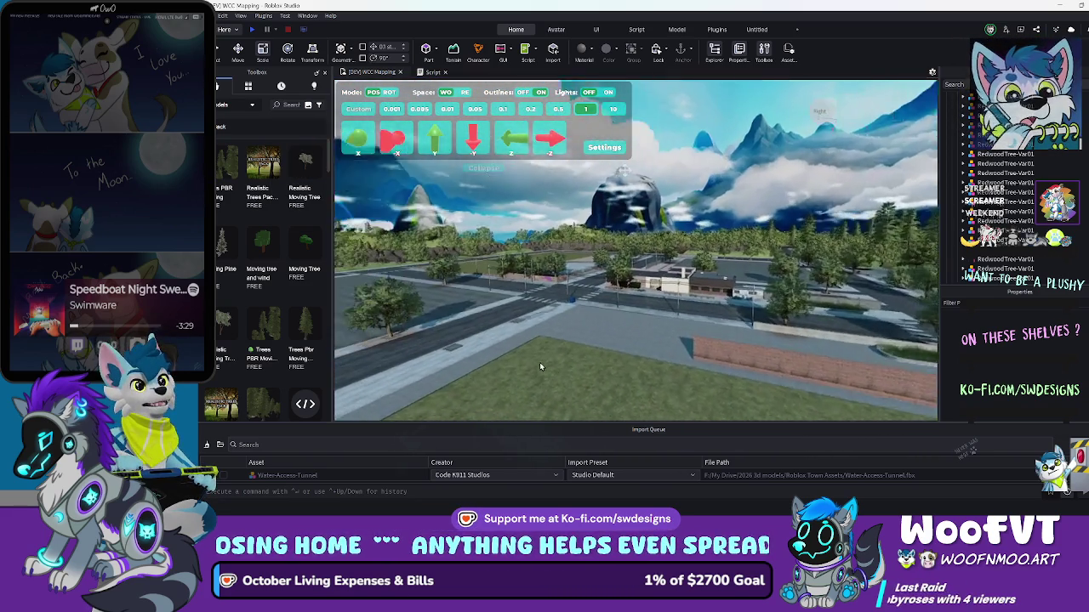
Fly over the grass field and forest, lining up with the road beside the building
key(Left)
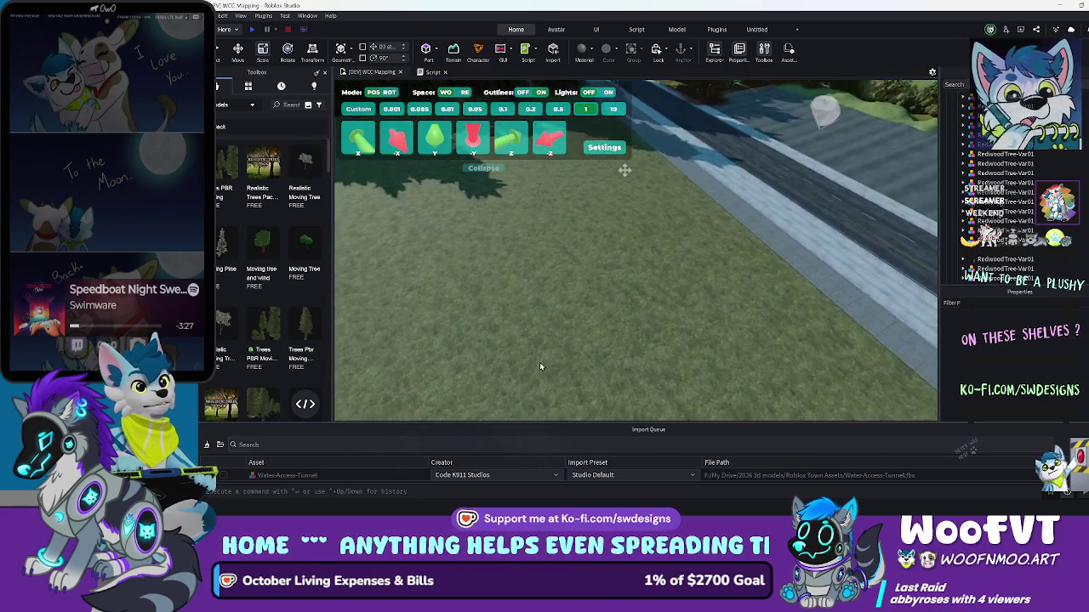
key(Left)
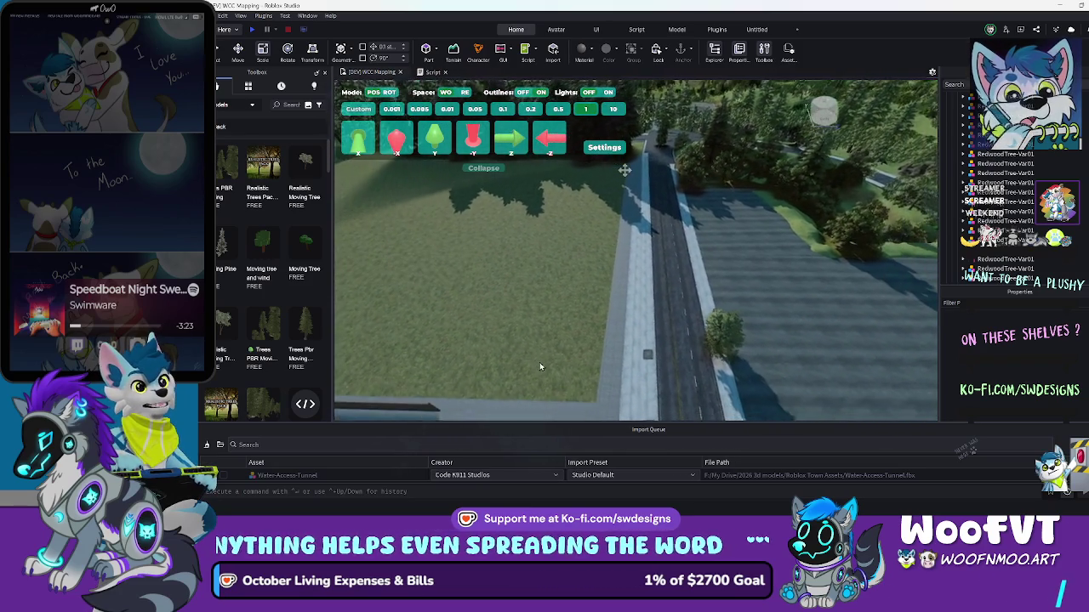
scroll(539, 363, down, 5)
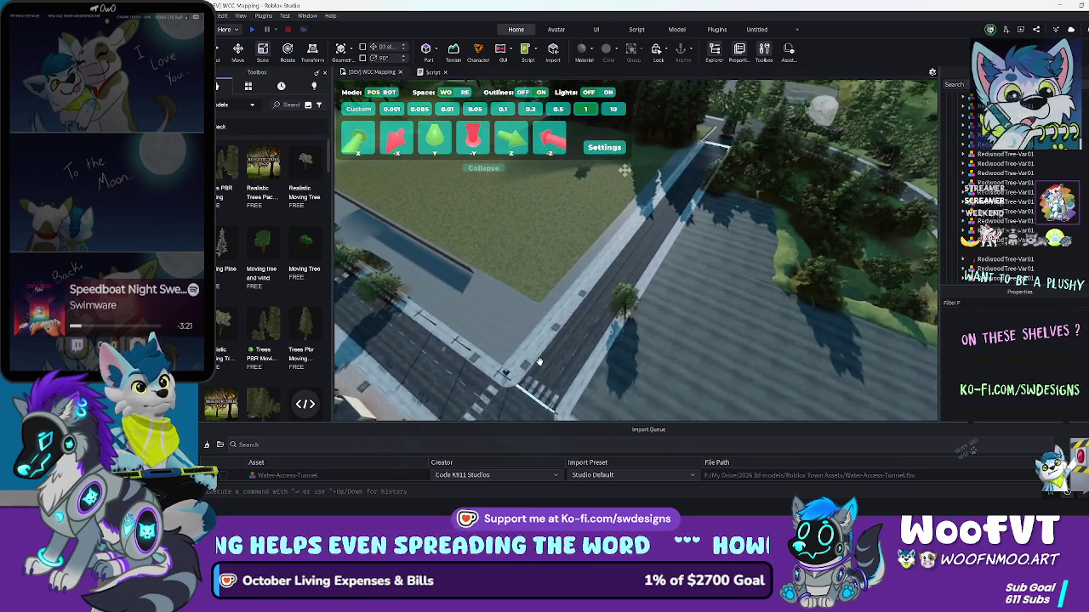
key(Down)
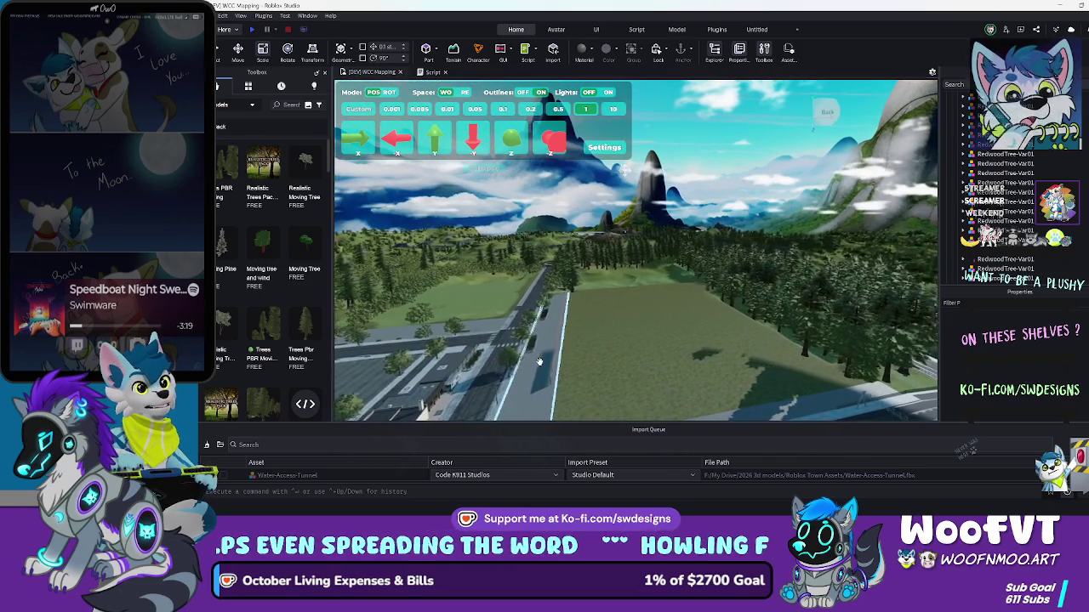
key(d)
key(Right)
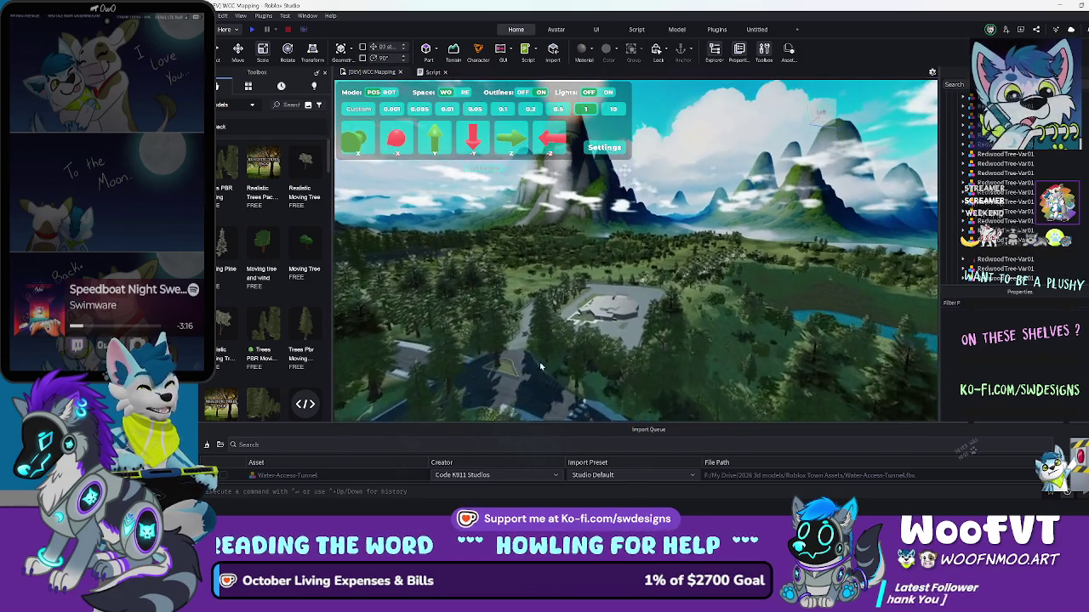
key(Left)
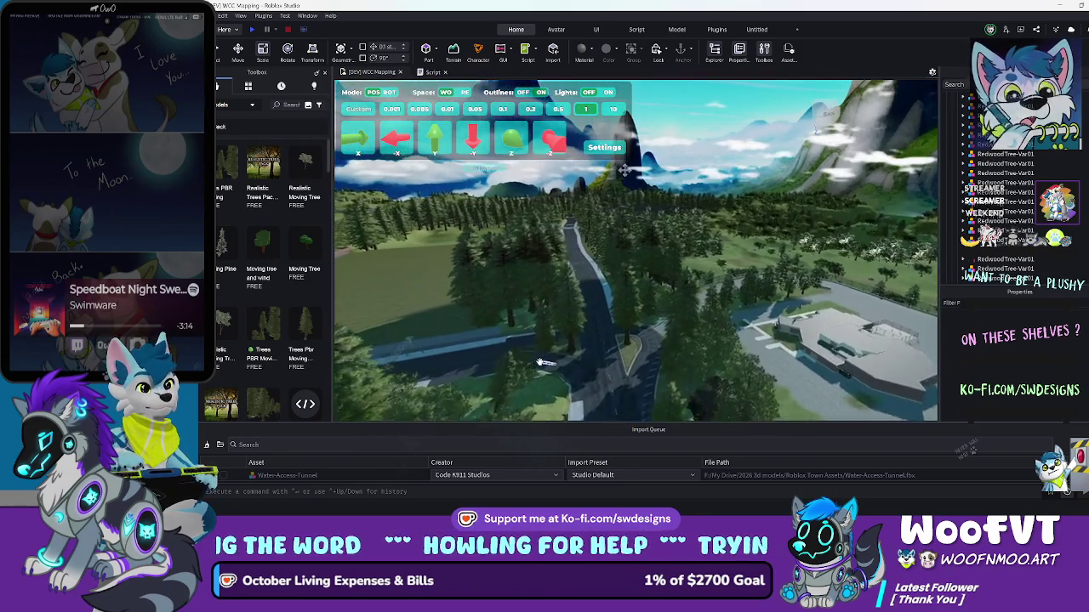
key(Up)
Fly down the forest road under the truss bridge to the gantry, then turn left
key(Down)
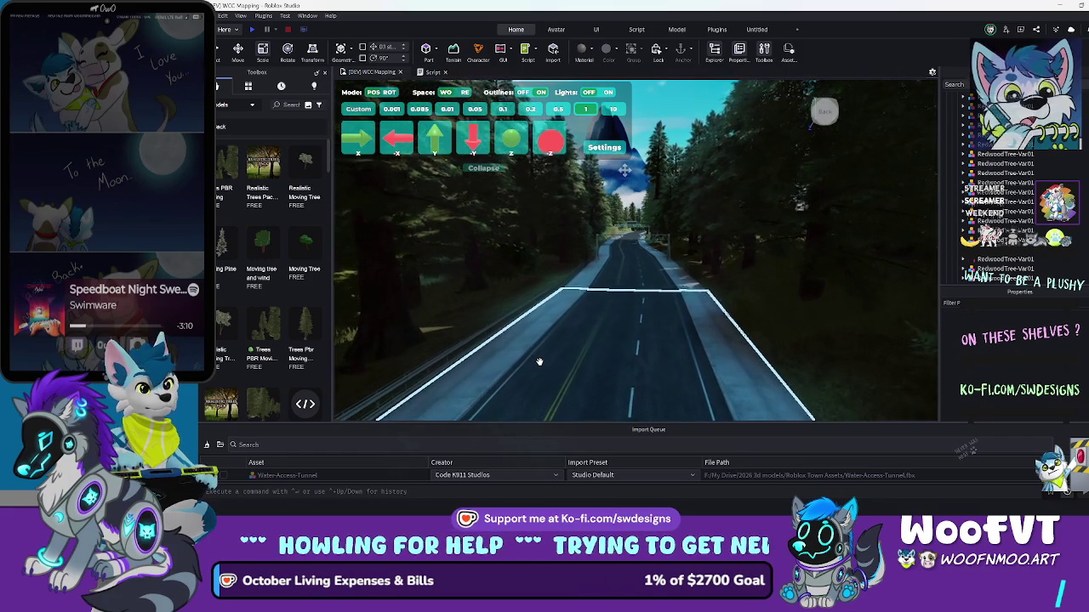
key(Up)
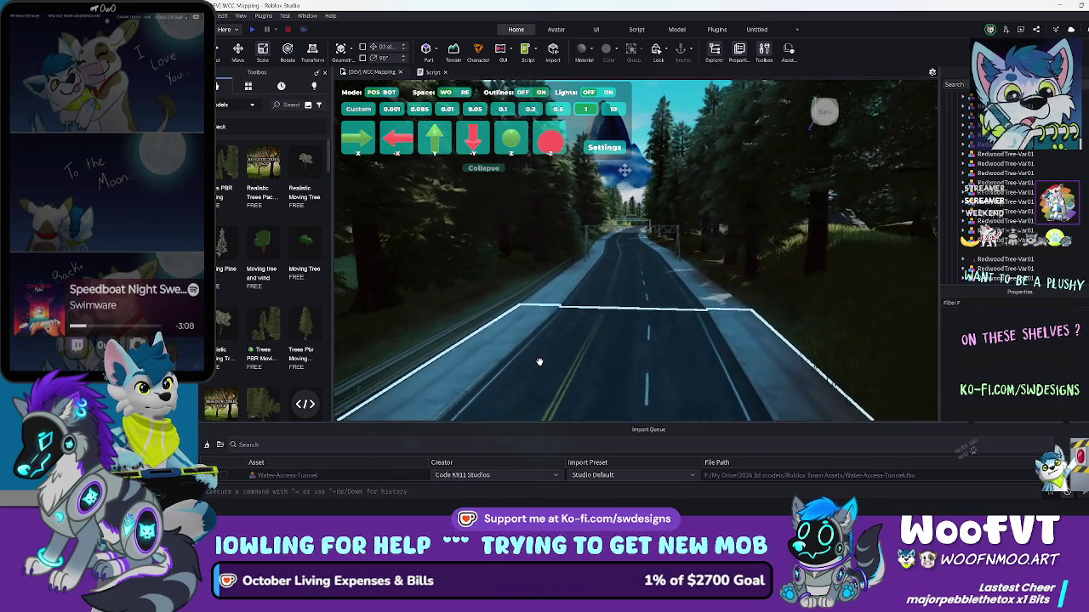
key(Up)
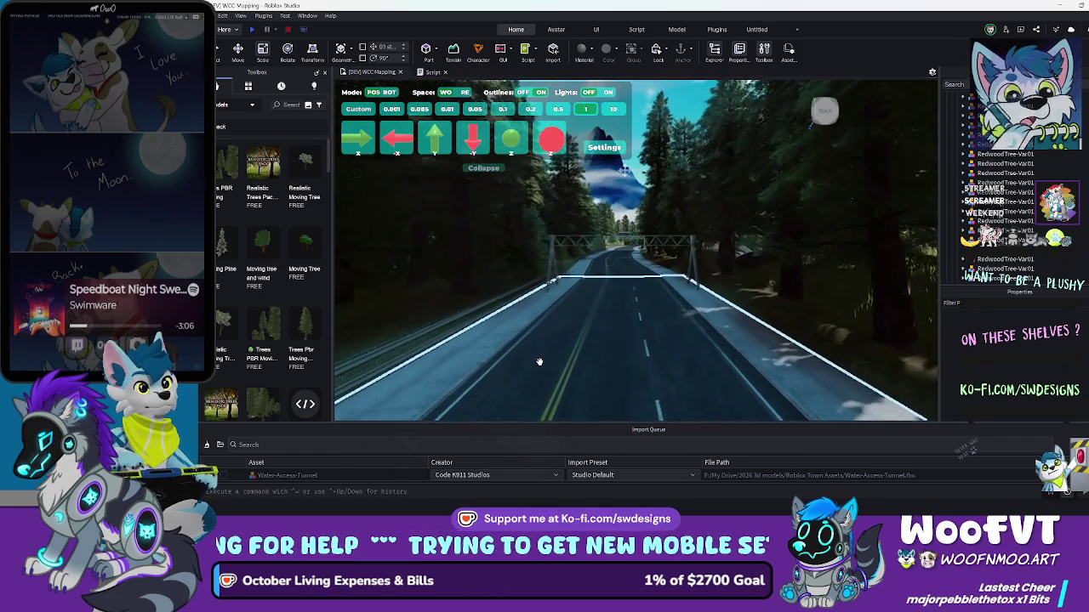
key(Up)
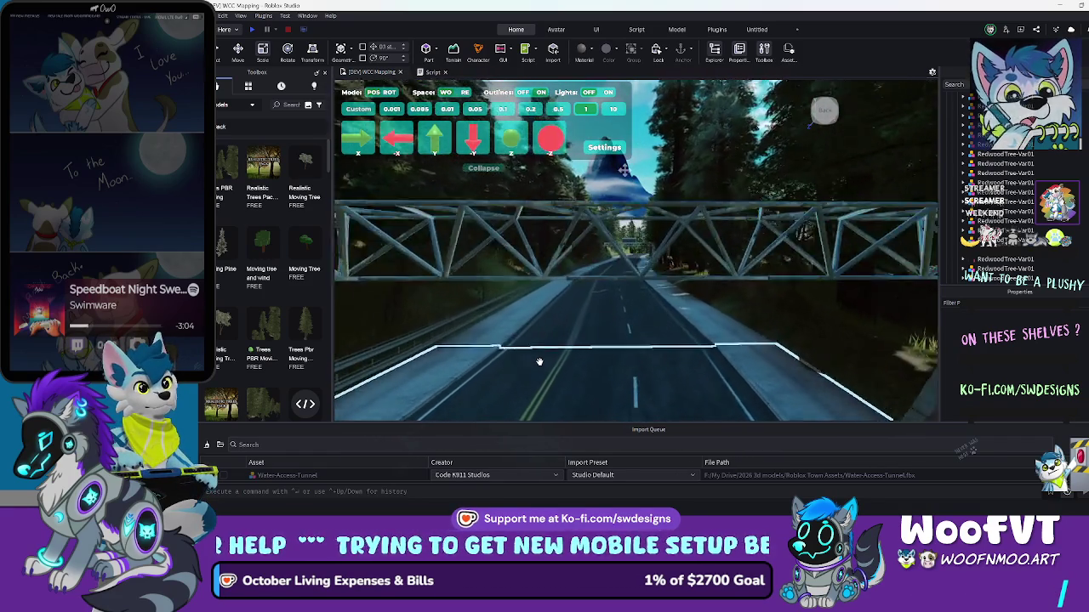
key(Up)
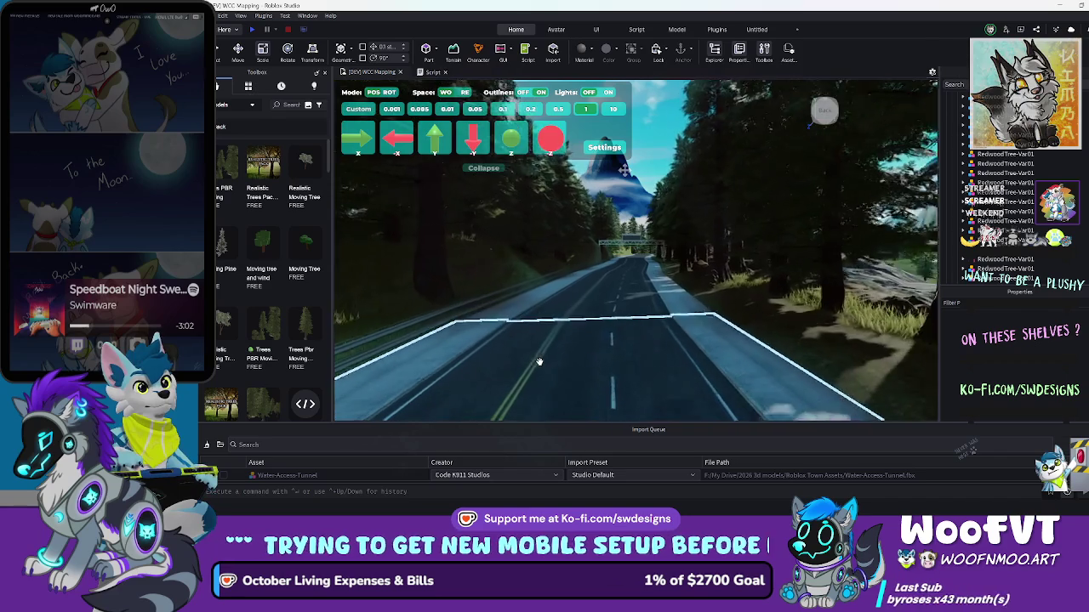
key(Up)
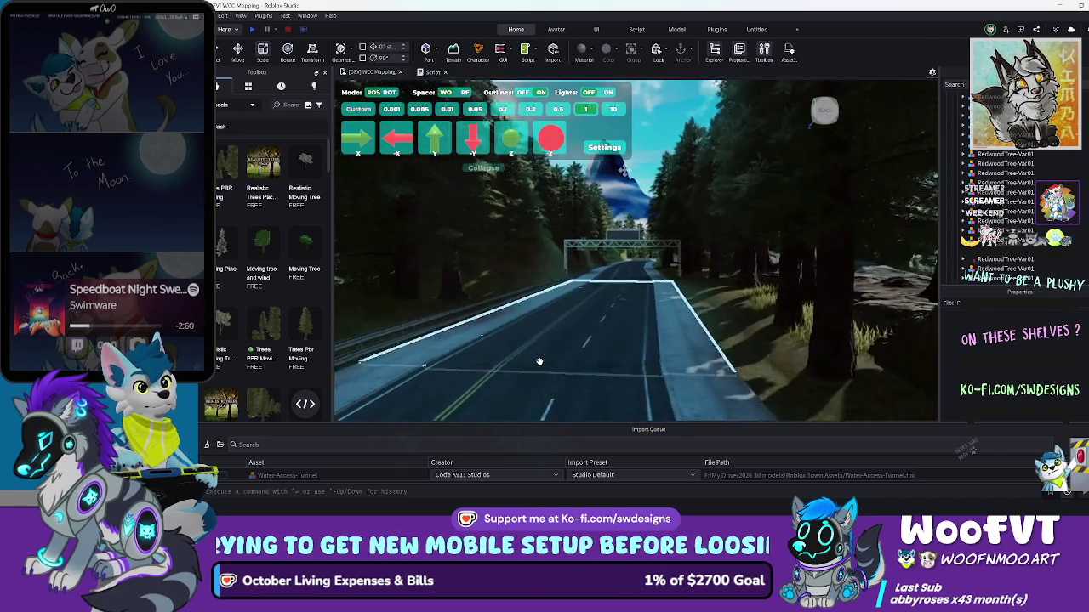
key(Up)
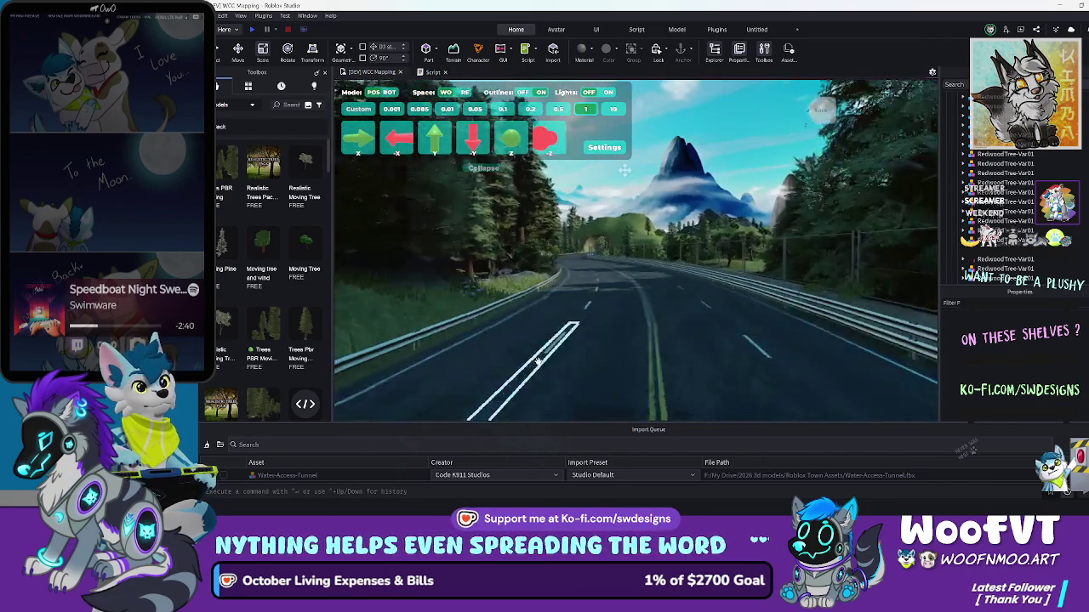
key(Left)
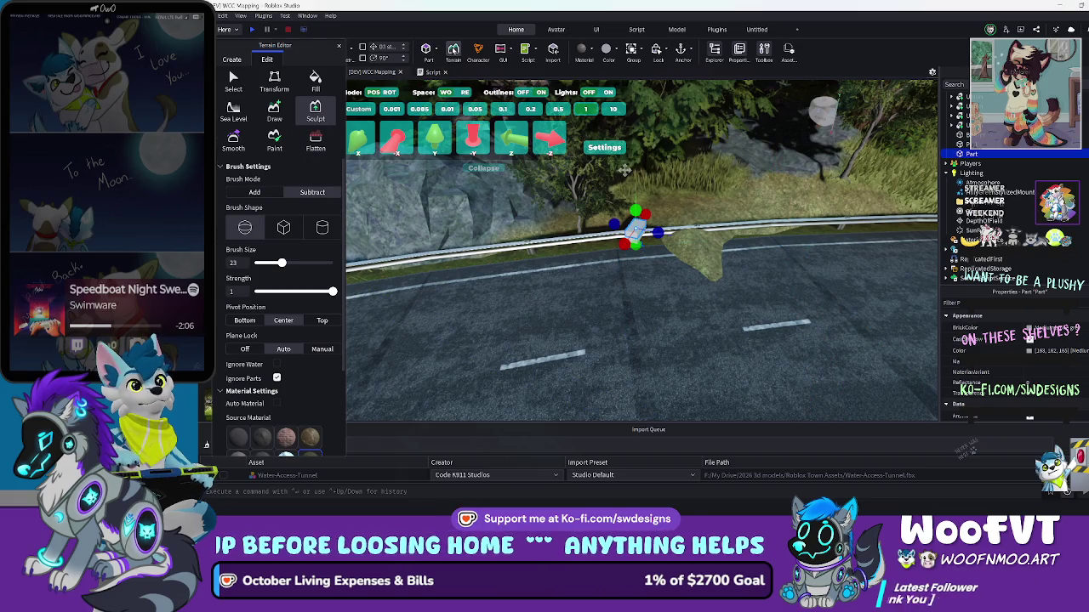
Sculpt away the terrain lump over the roadside guardrail with Subtract, then close the Terrain Editor
key(ctrl+z)
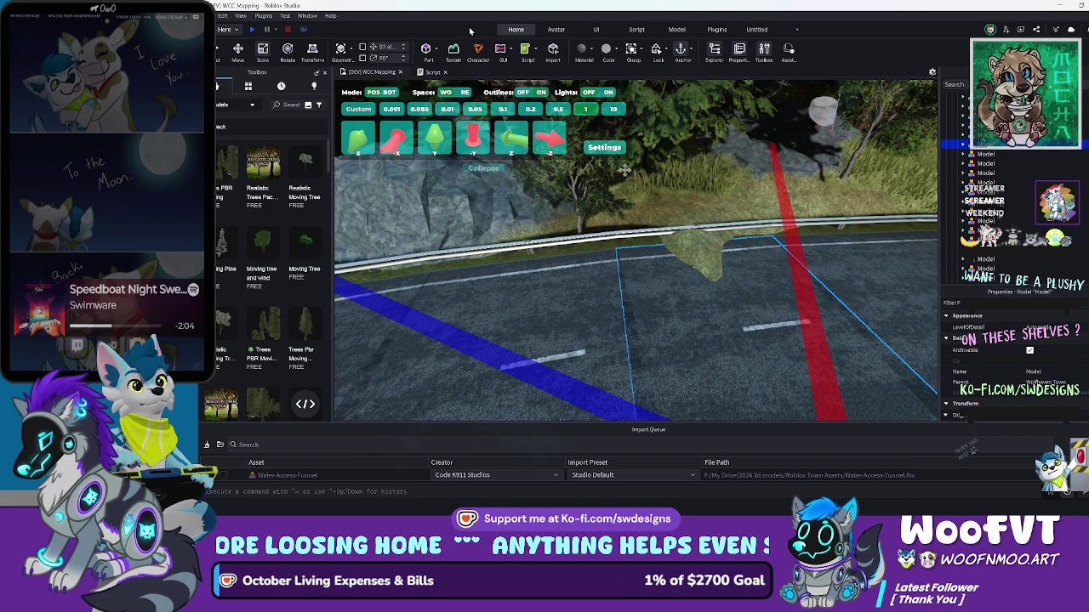
click(453, 51)
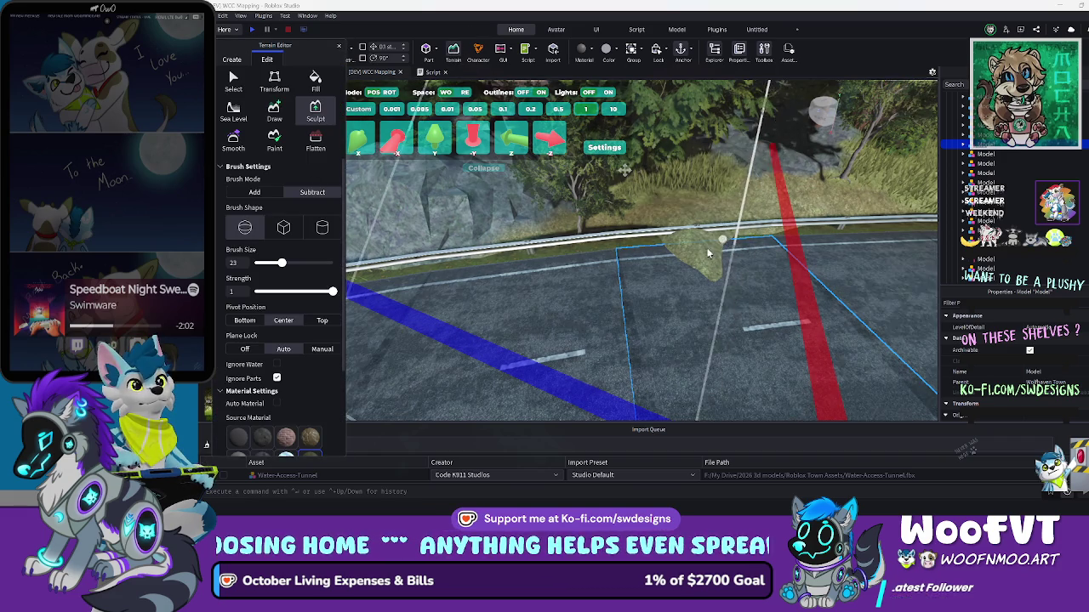
click(689, 265)
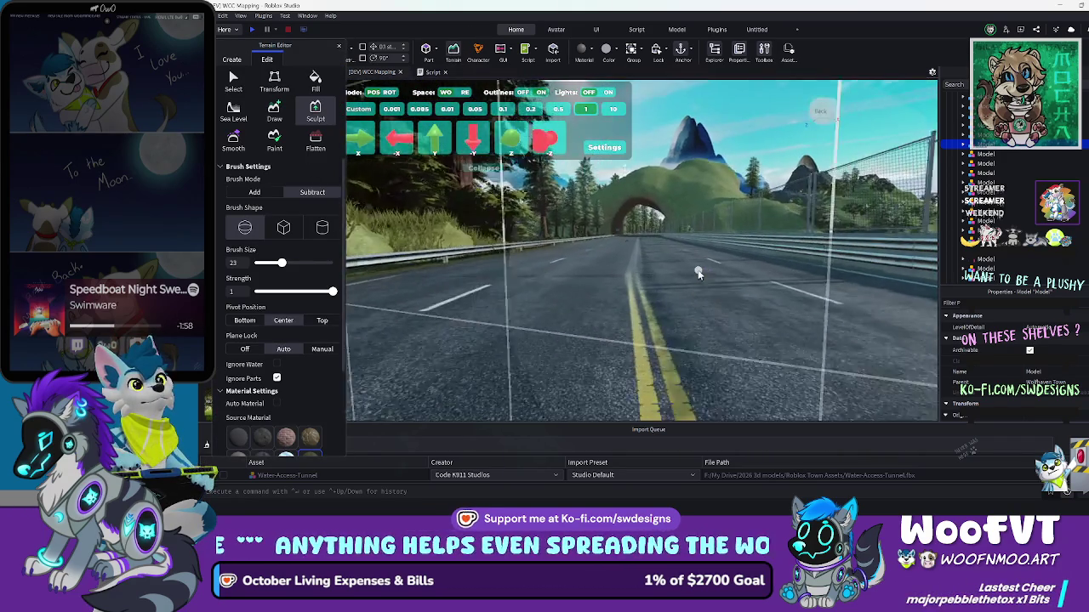
key(w)
key(w)
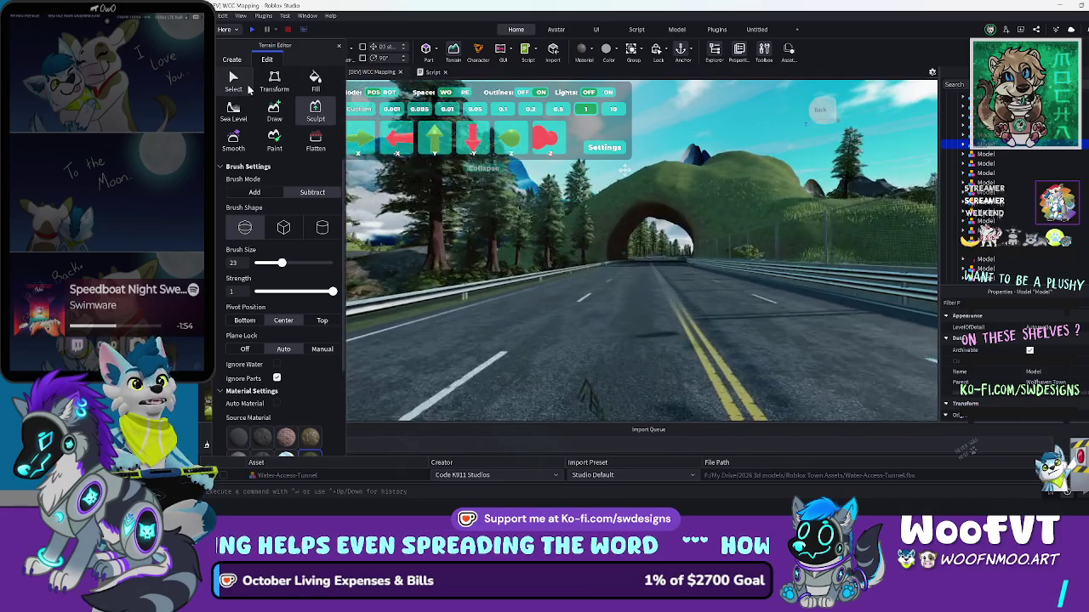
click(339, 48)
Fly the camera over the hills, into the tunnel and out onto the grass
key(w)
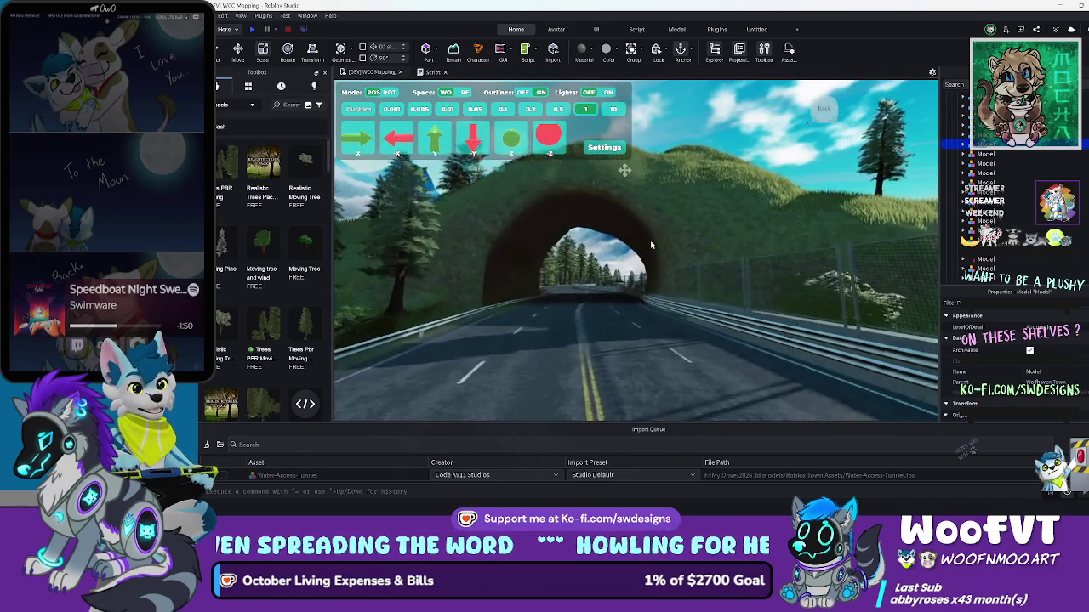
key(s)
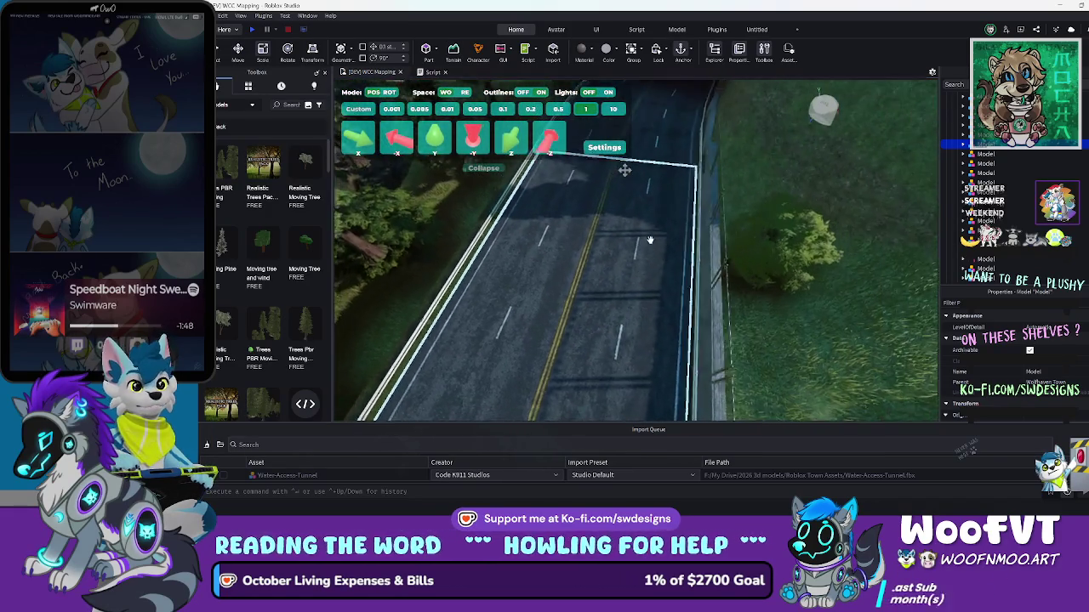
key(s)
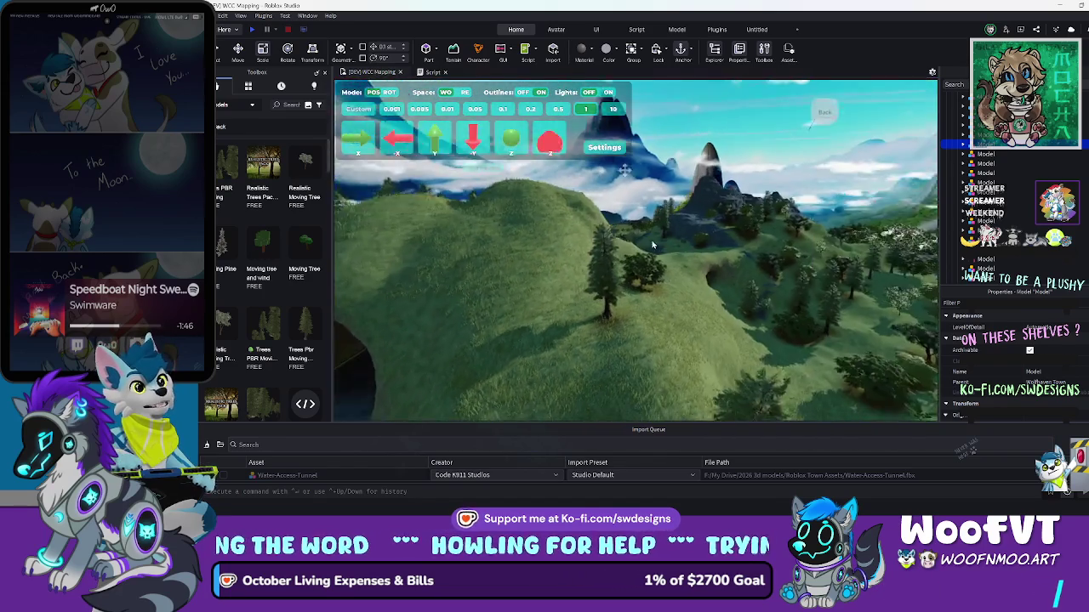
key(w)
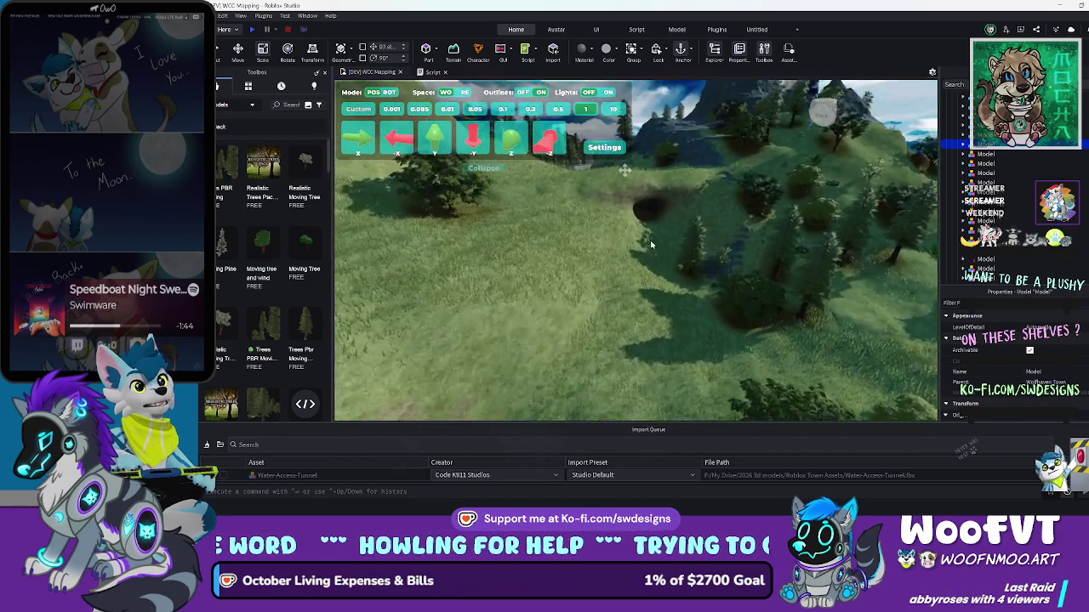
key(w)
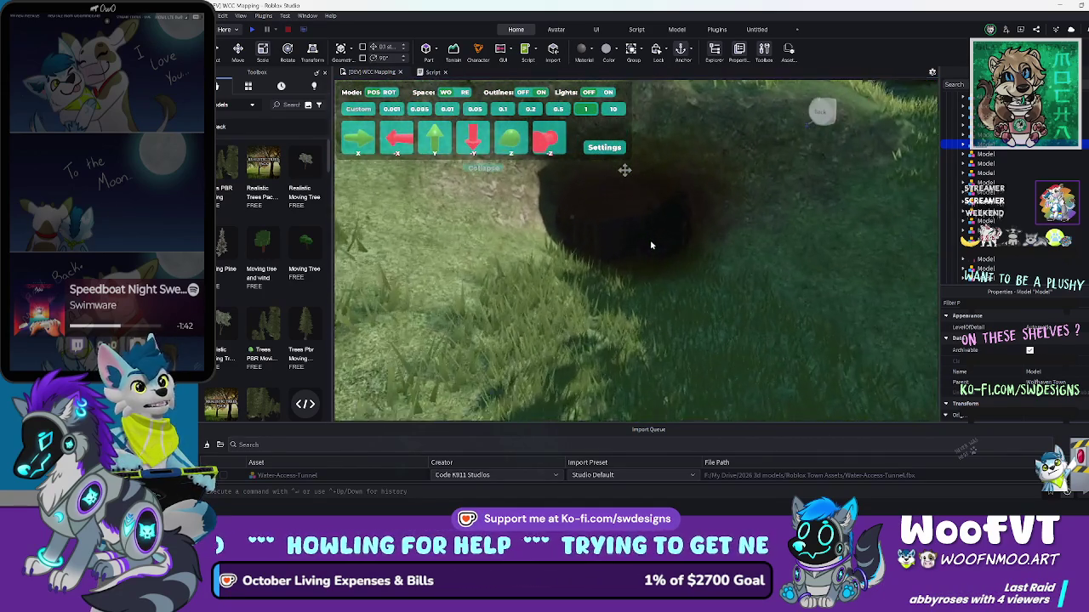
key(w)
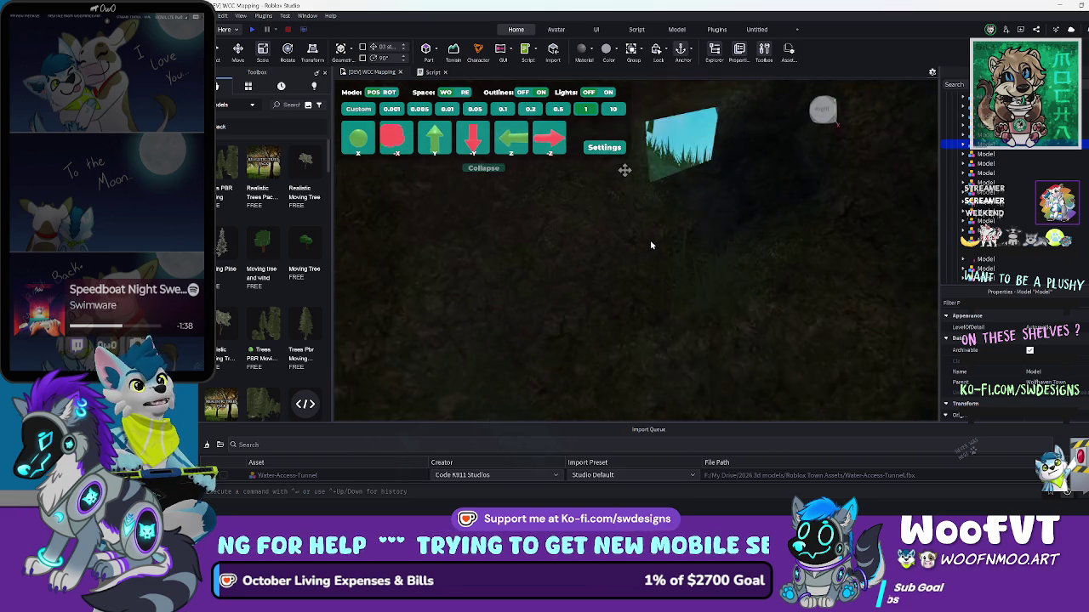
key(w)
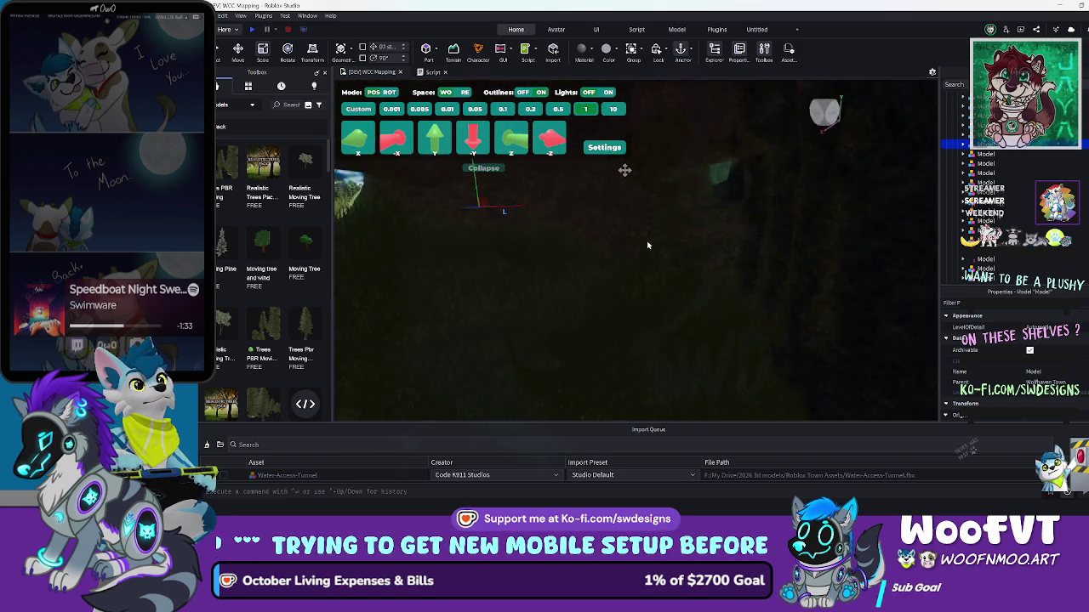
key(w)
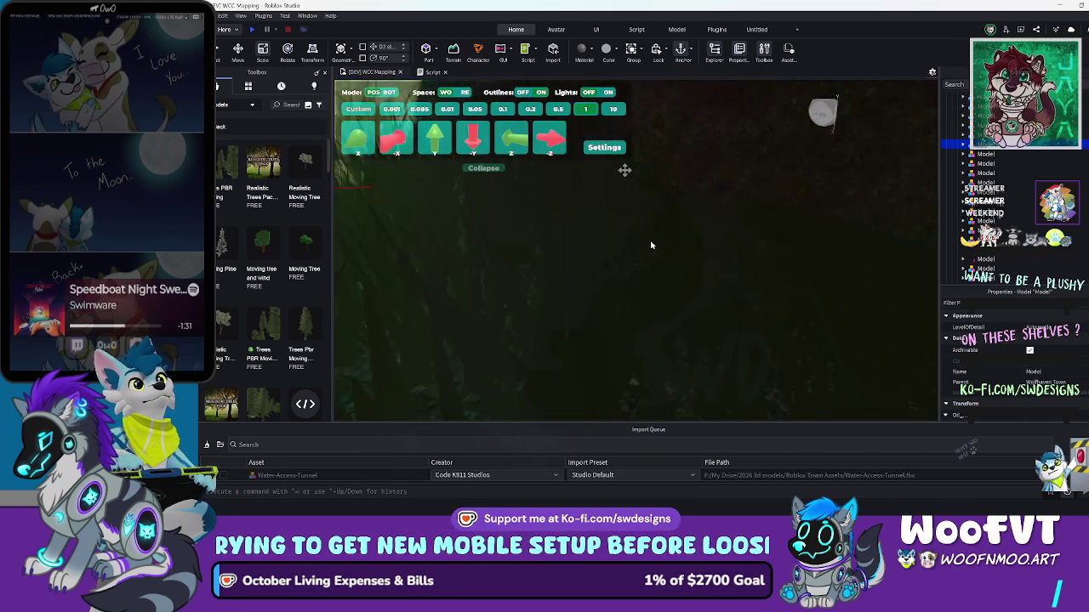
Rise above the tunnel opening and cross the hill onto the road
key(s)
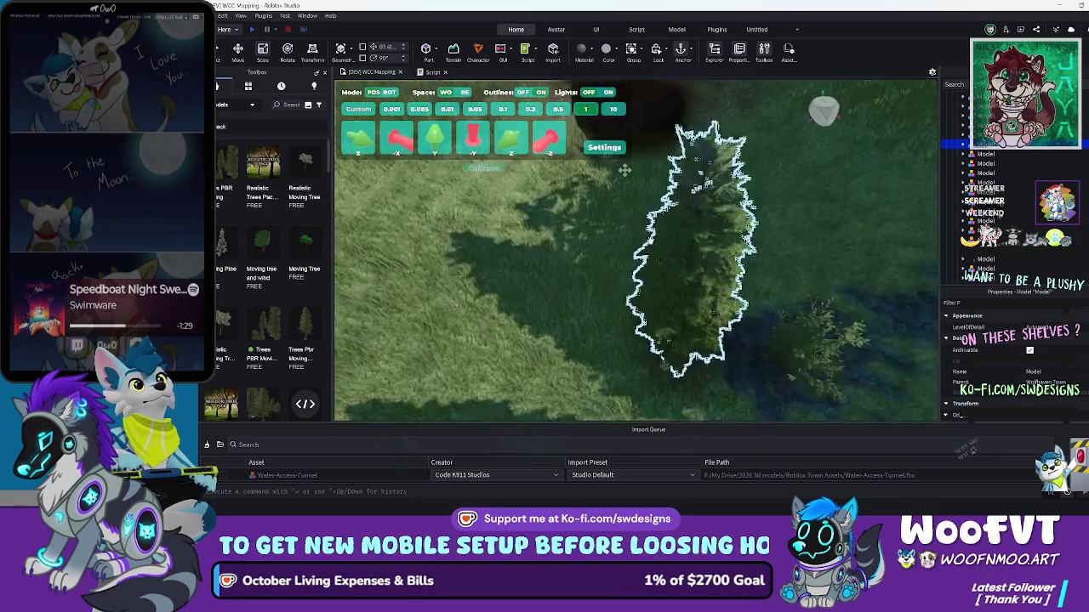
key(s)
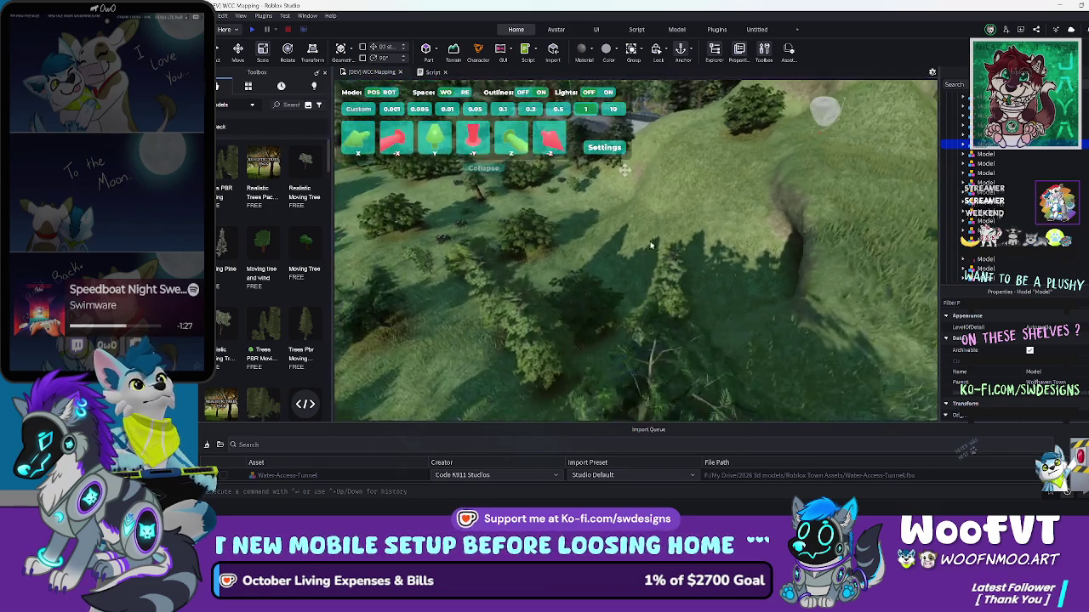
key(w)
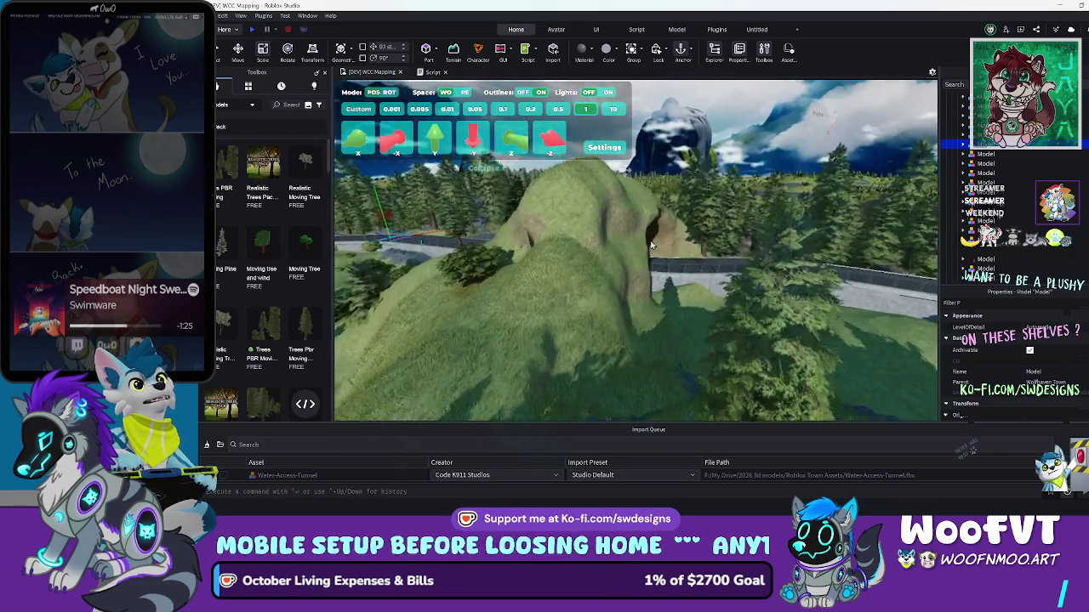
key(d)
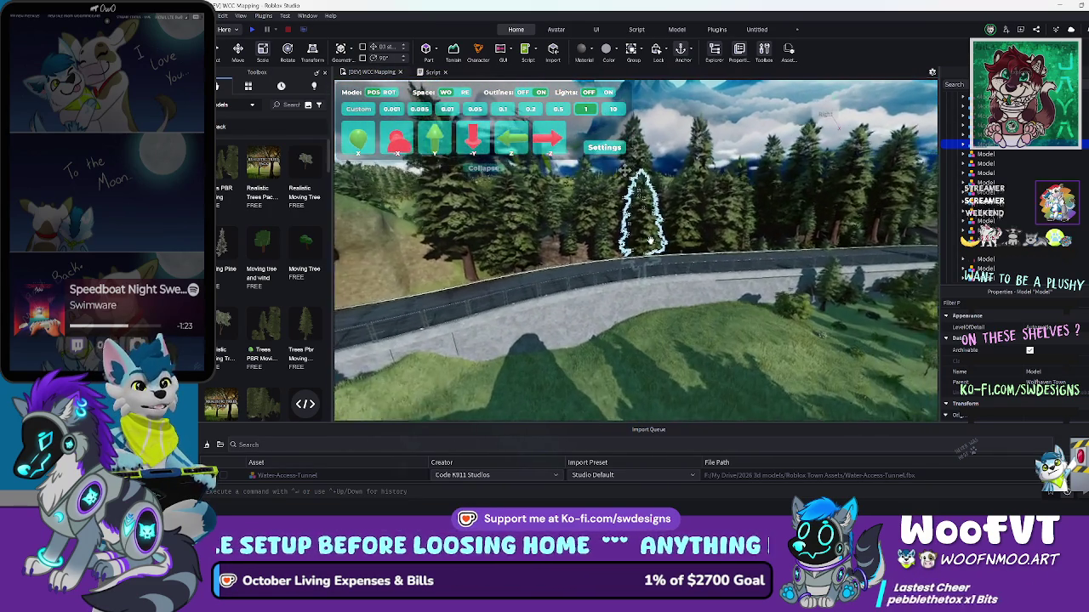
key(w)
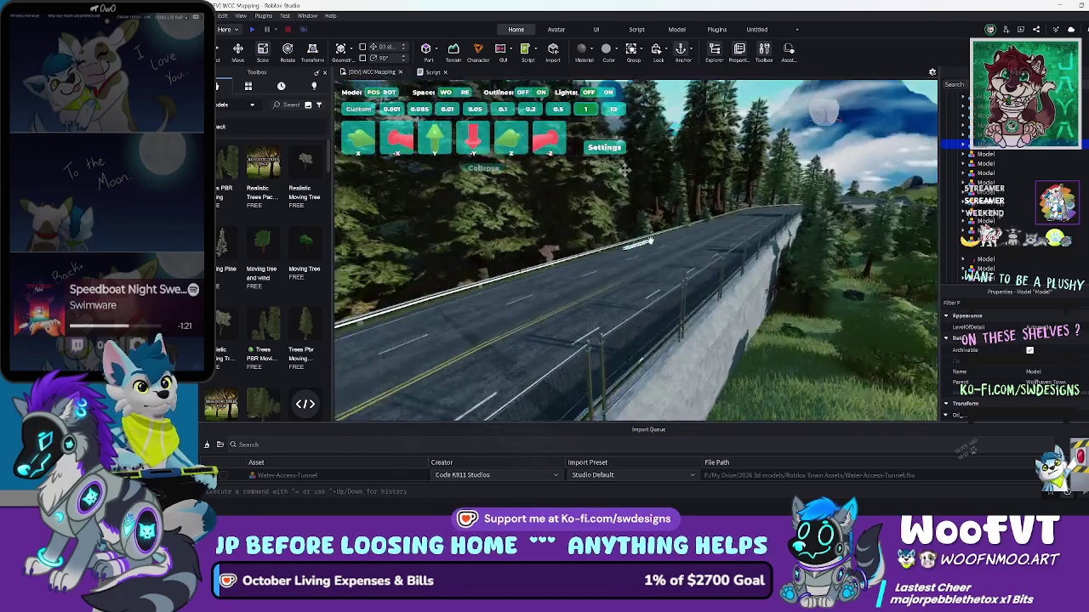
Follow the road past the curve to a view of the whole bridge
key(w)
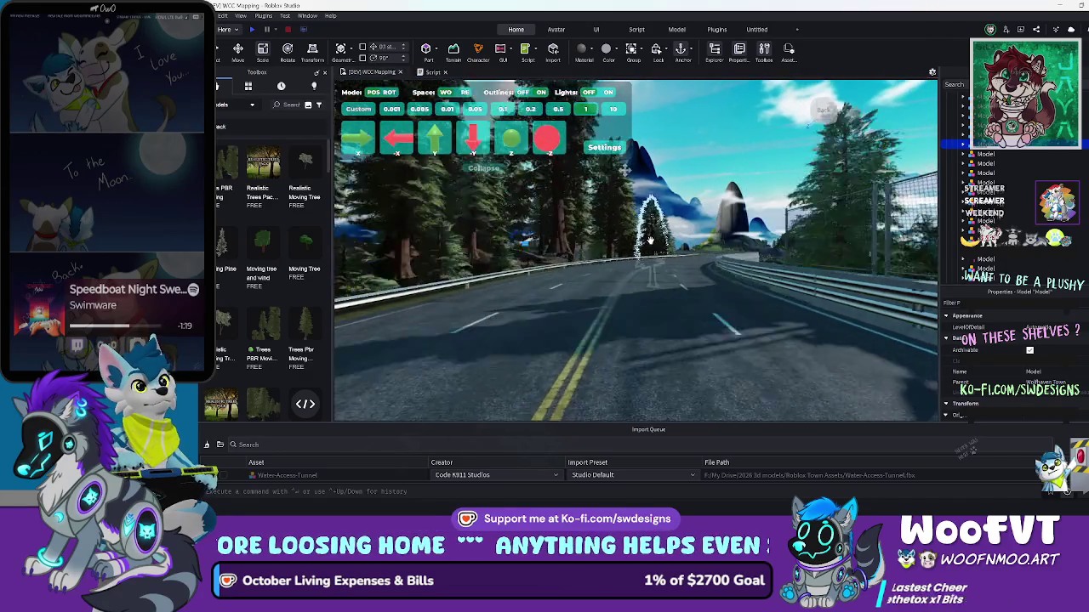
key(w)
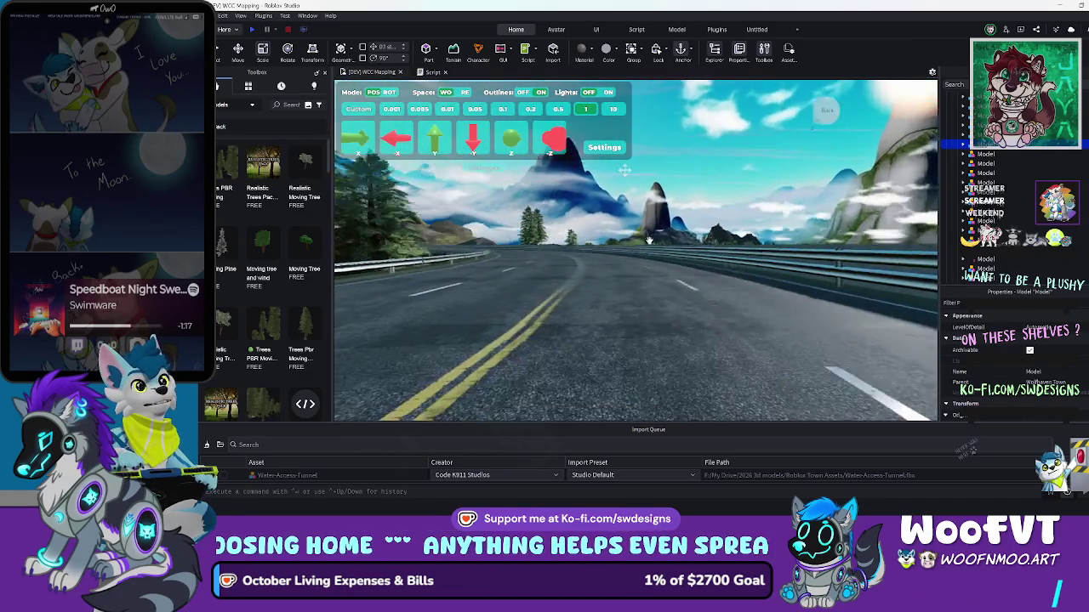
key(w)
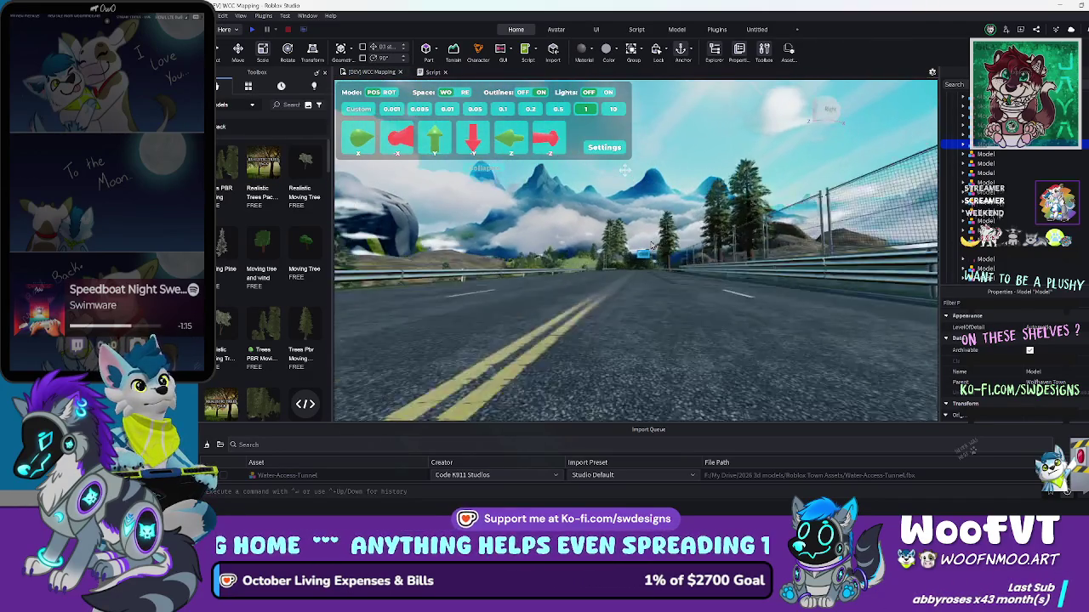
key(w)
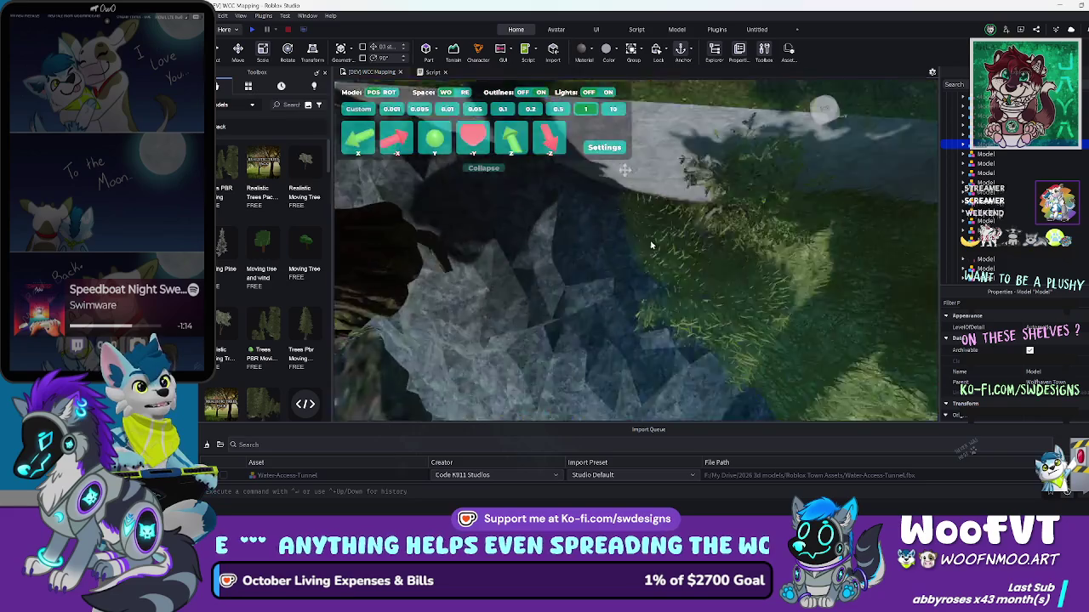
key(w)
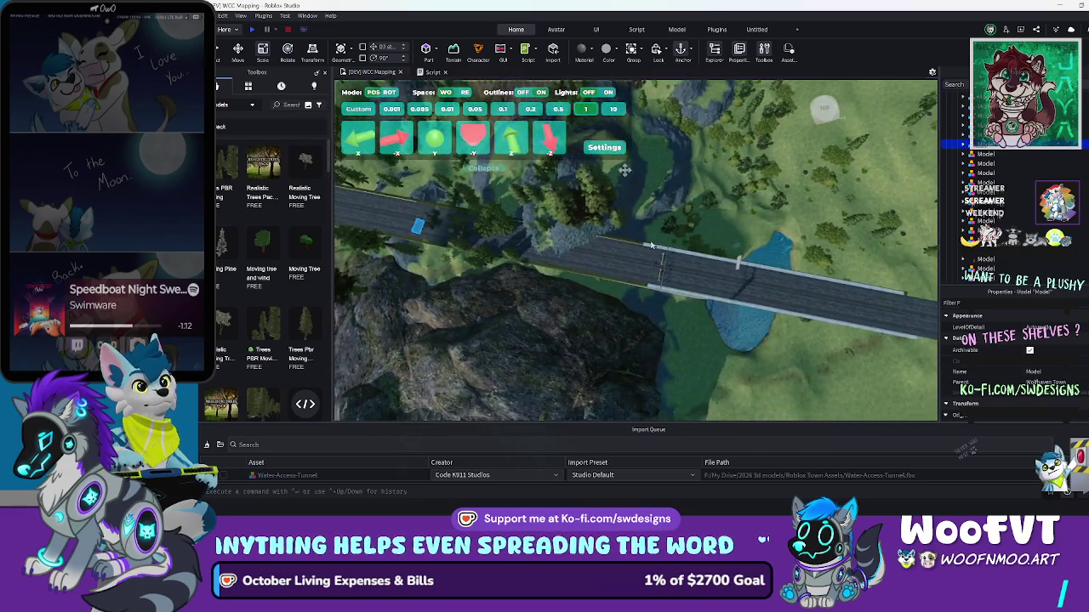
key(s)
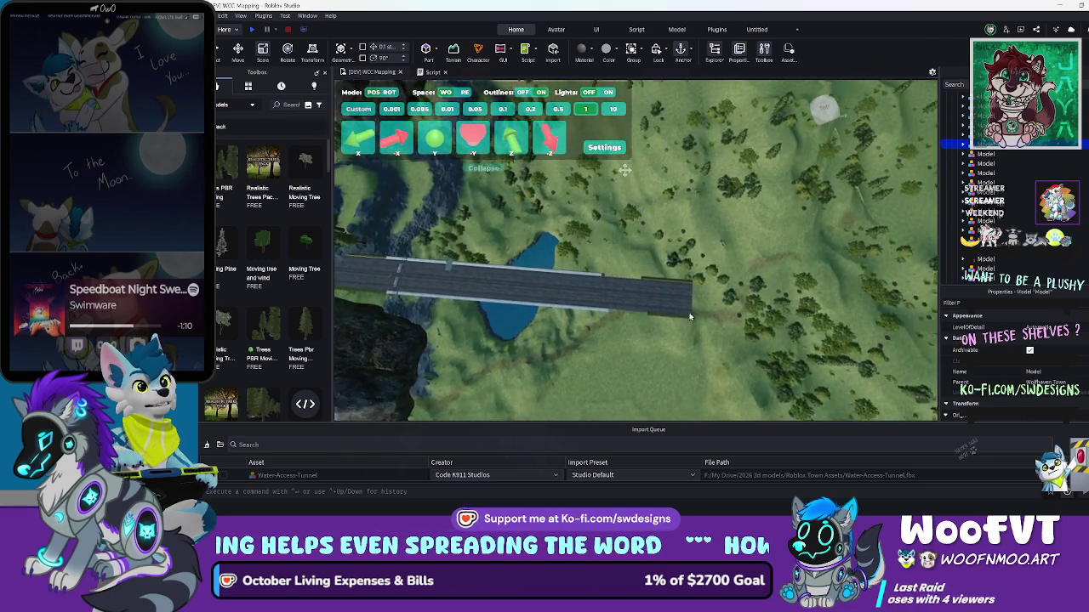
mouse_move(695, 320)
mouse_down()
mouse_move(690, 308)
mouse_move(540, 321)
mouse_move(573, 318)
mouse_move(551, 296)
mouse_up()
Approach the bridge deck and focus the view on the concrete road base piece
key(w)
key(d)
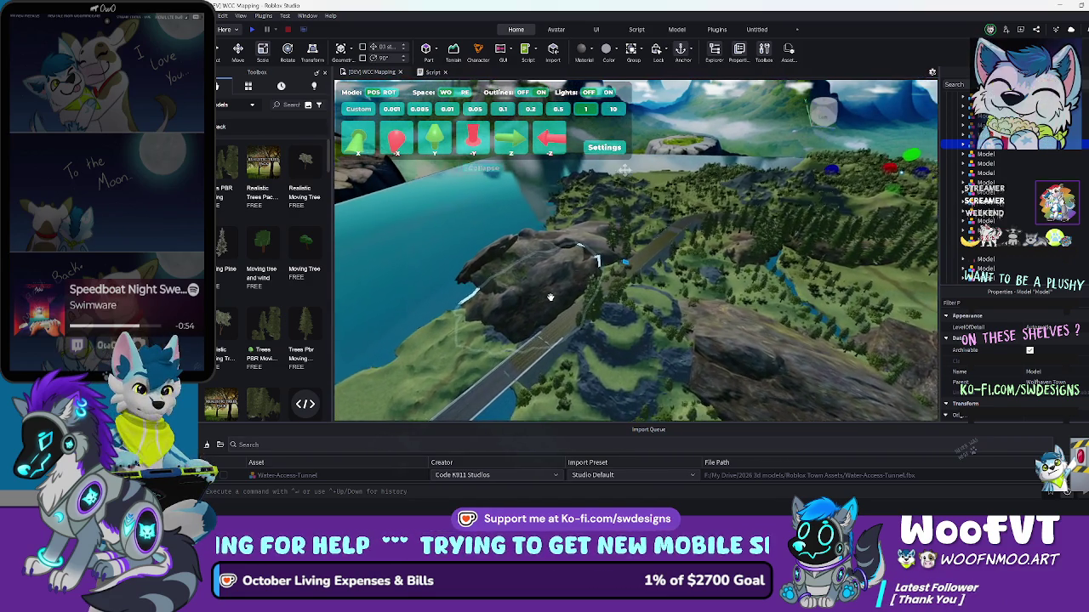
key(d)
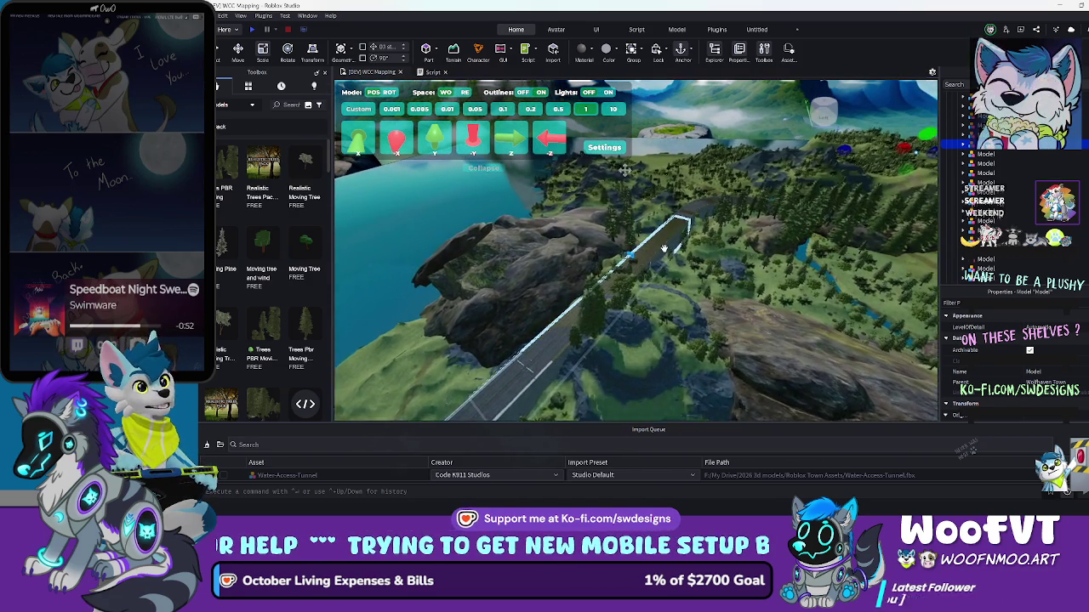
key(w)
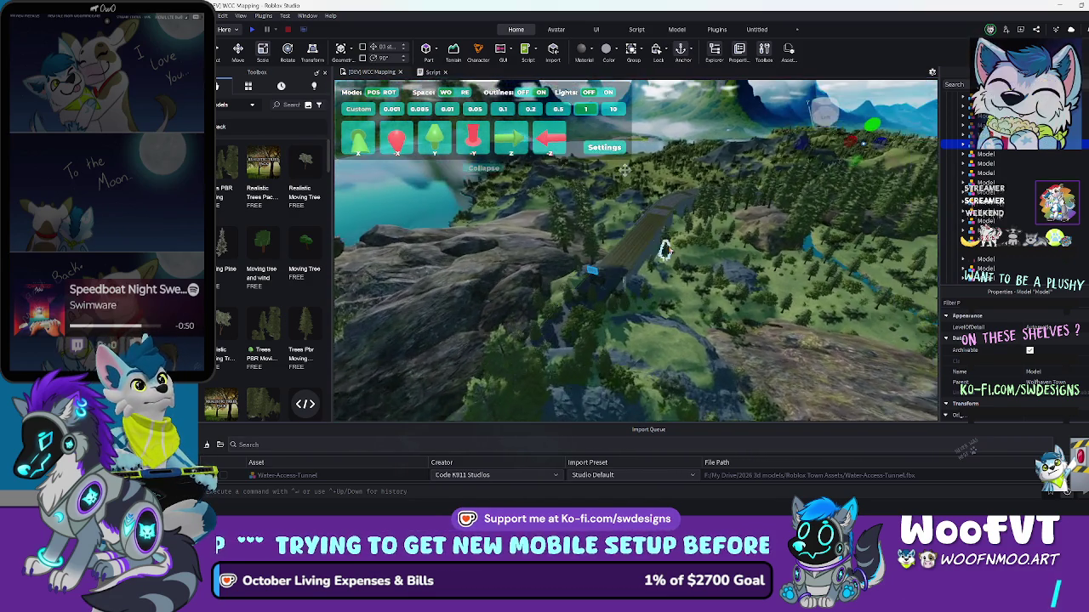
key(w)
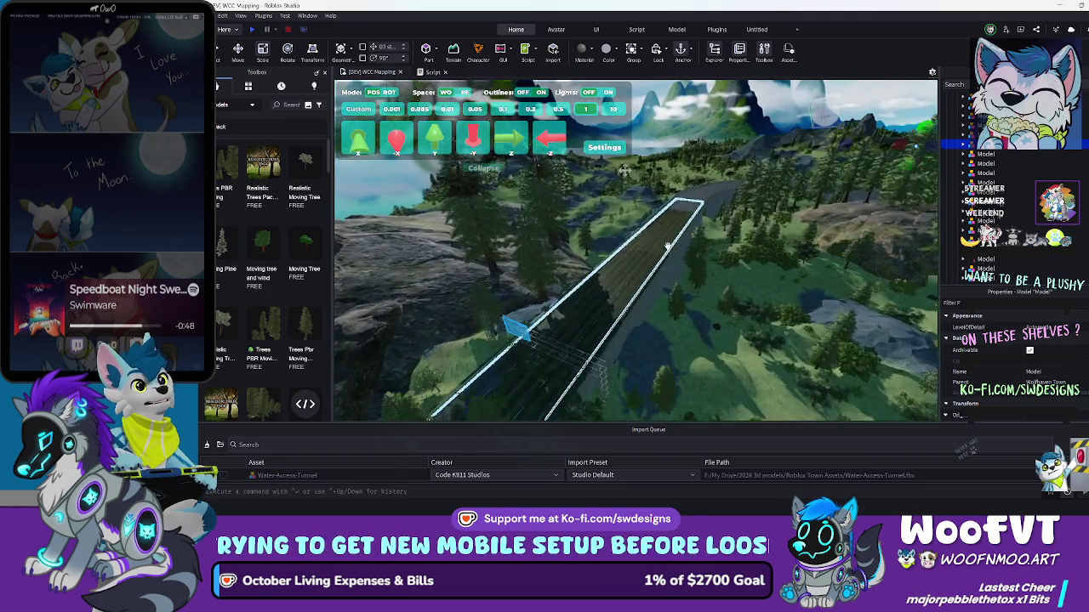
key(w)
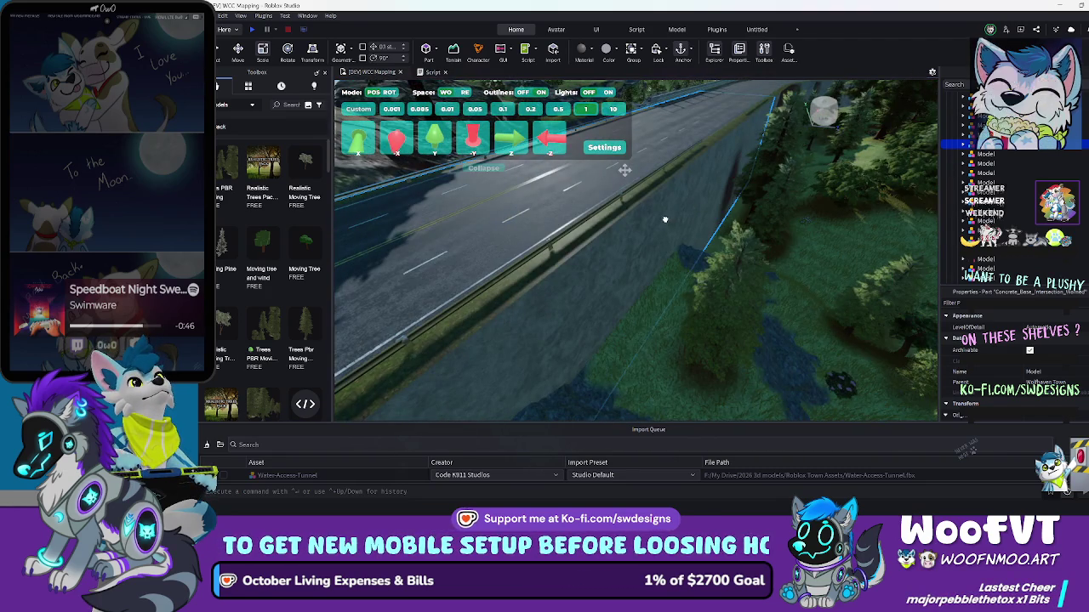
click(665, 219)
key(f)
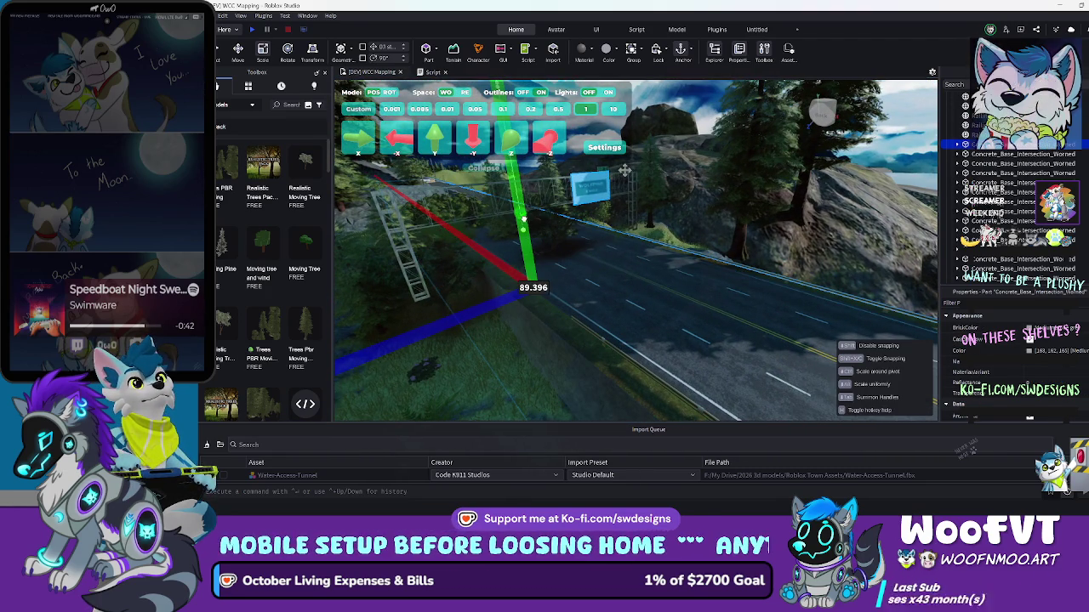
click(494, 355)
Fly along the curving forest road through the trees toward the tunnel
key(w)
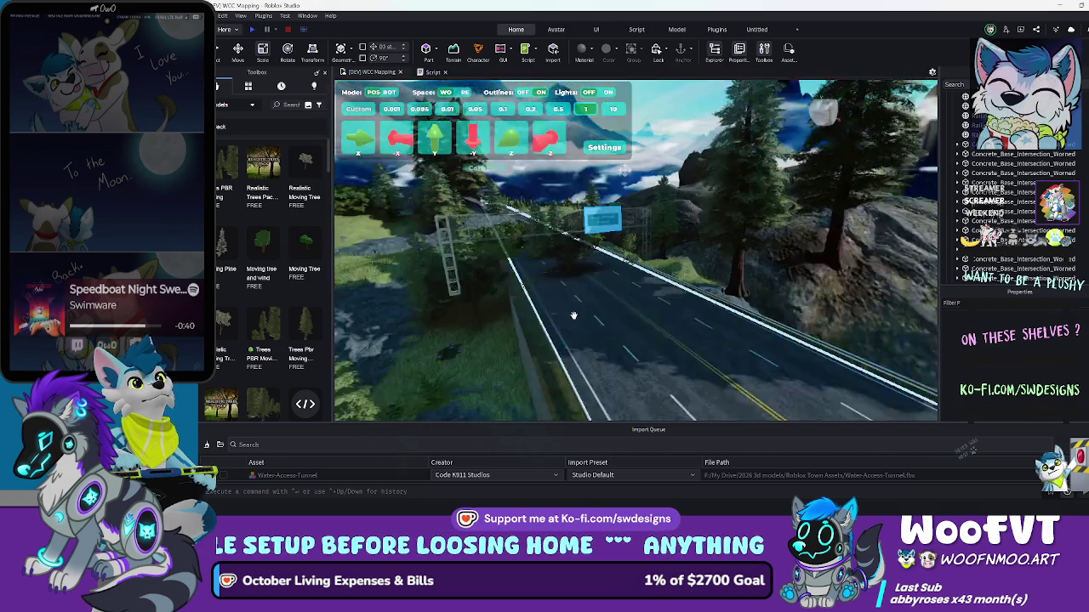
key(w)
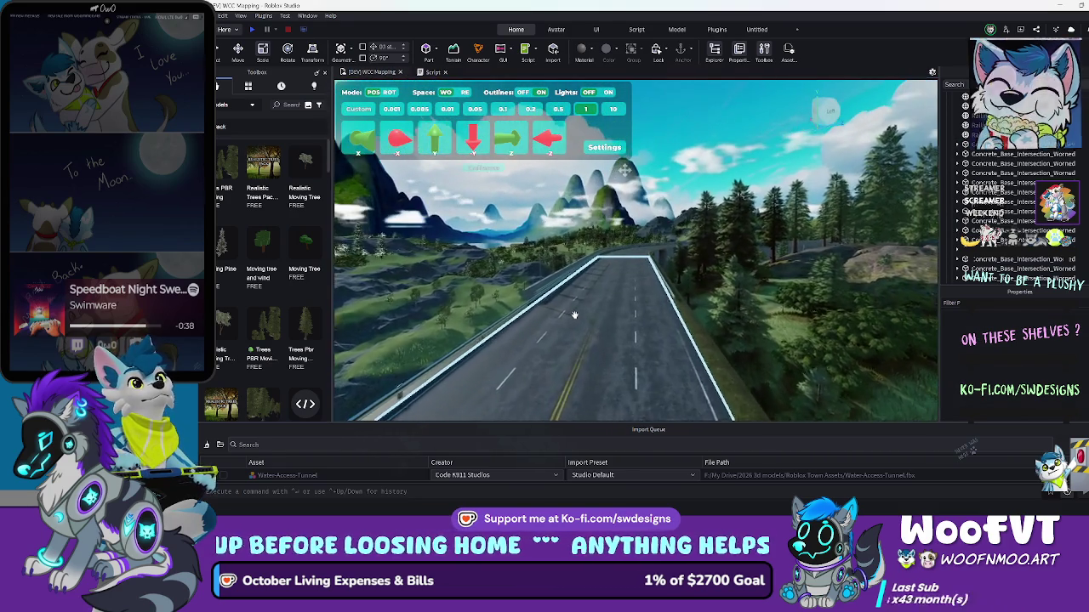
key(w)
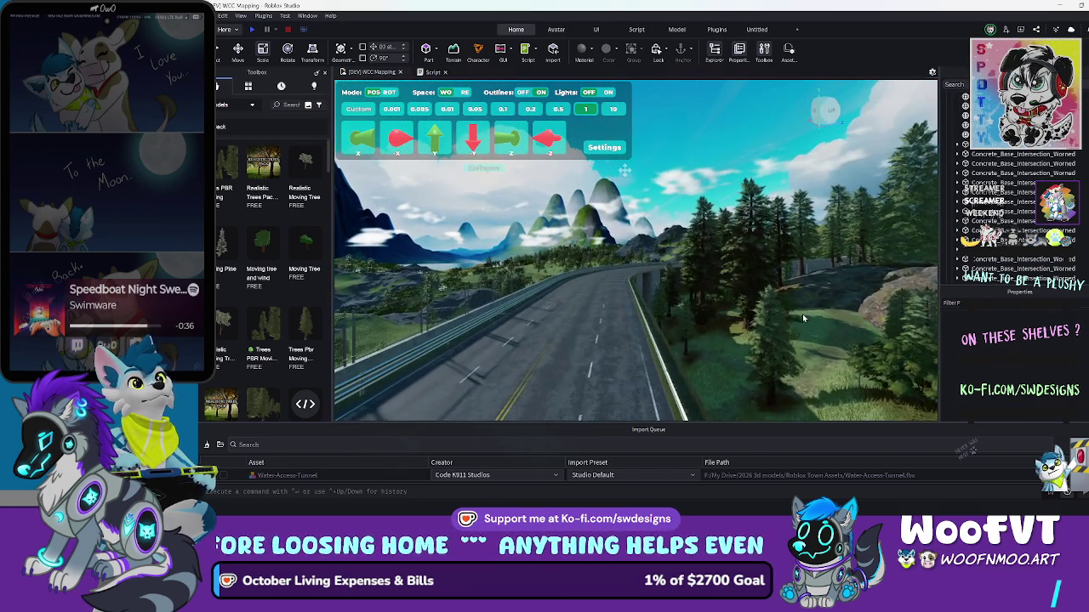
key(w)
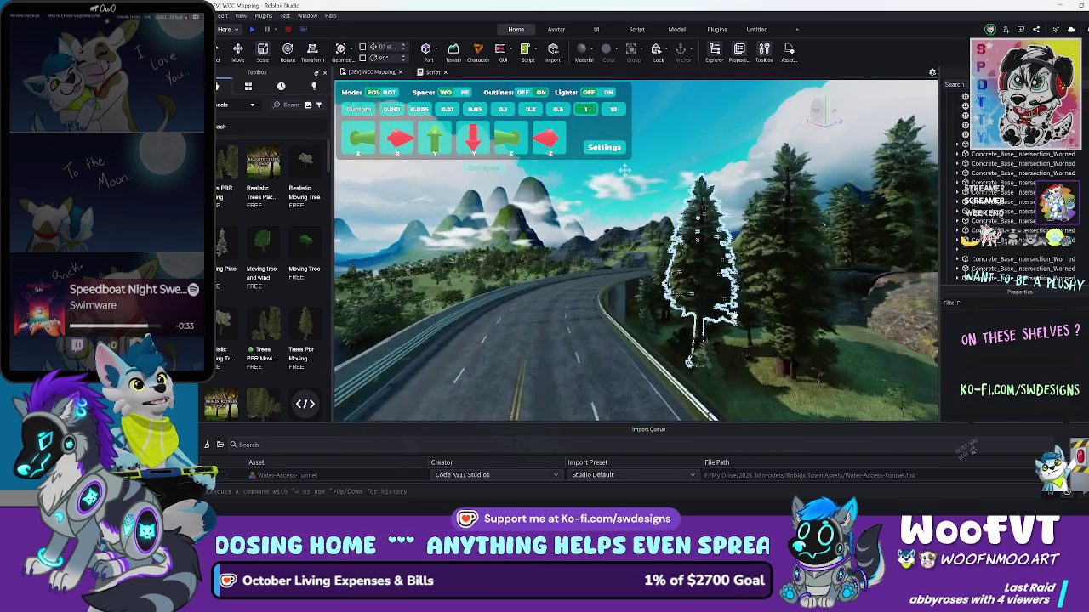
key(w)
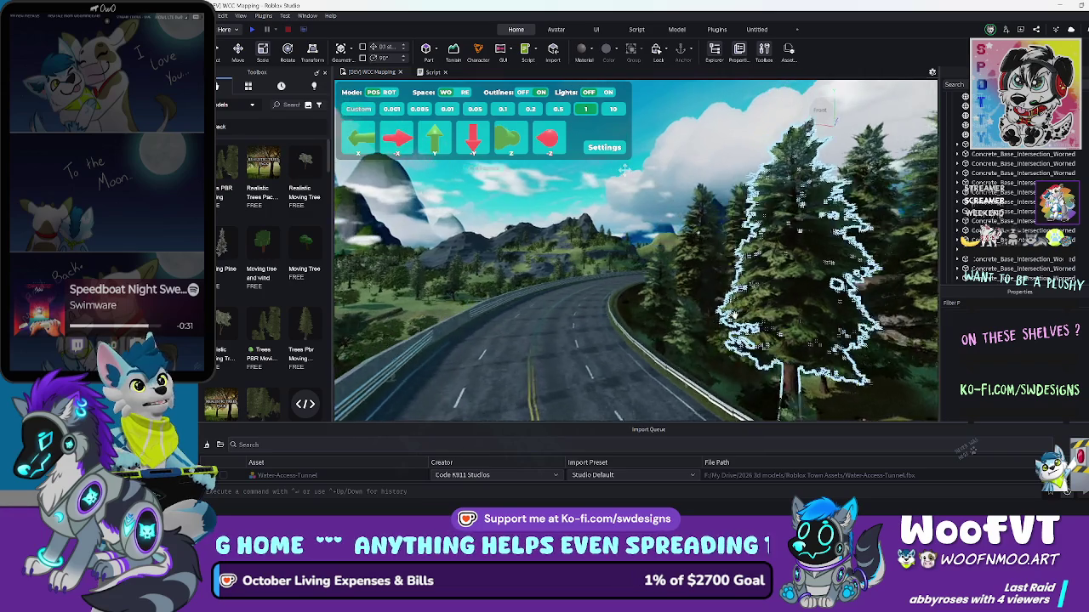
key(w)
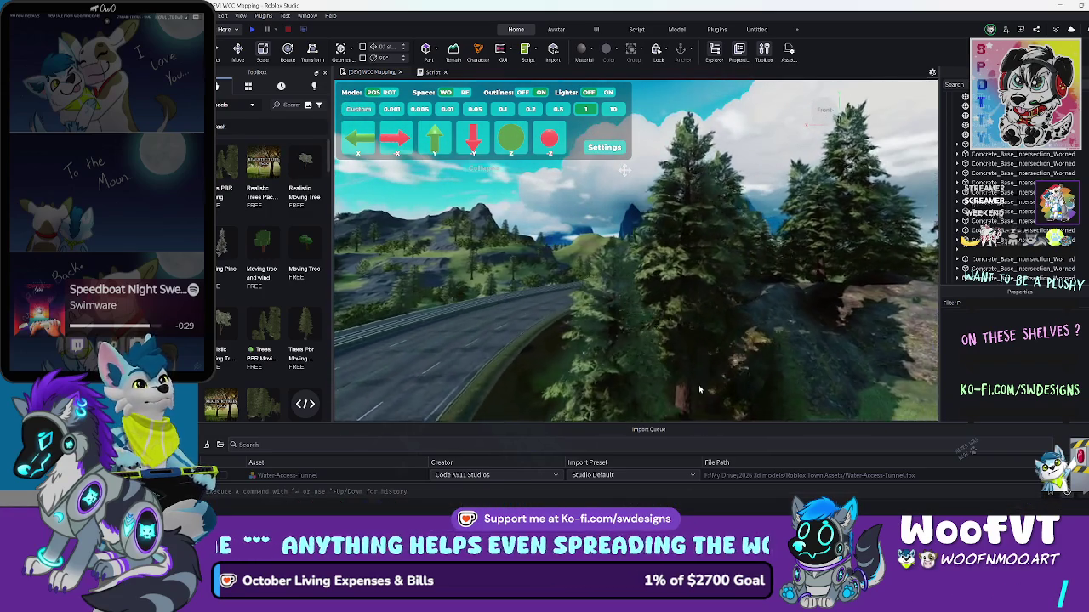
key(w)
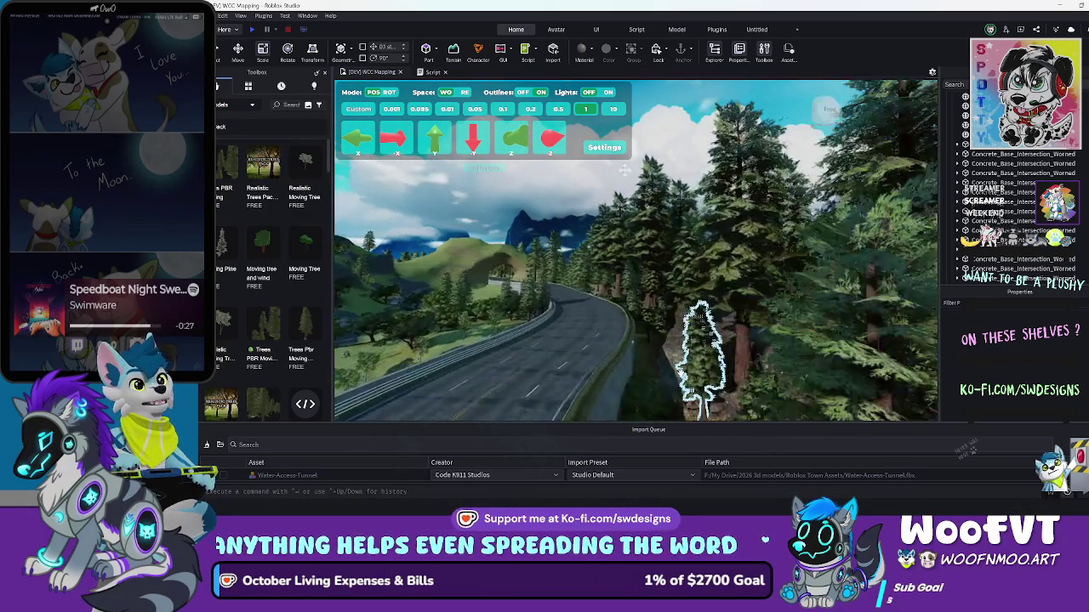
key(w)
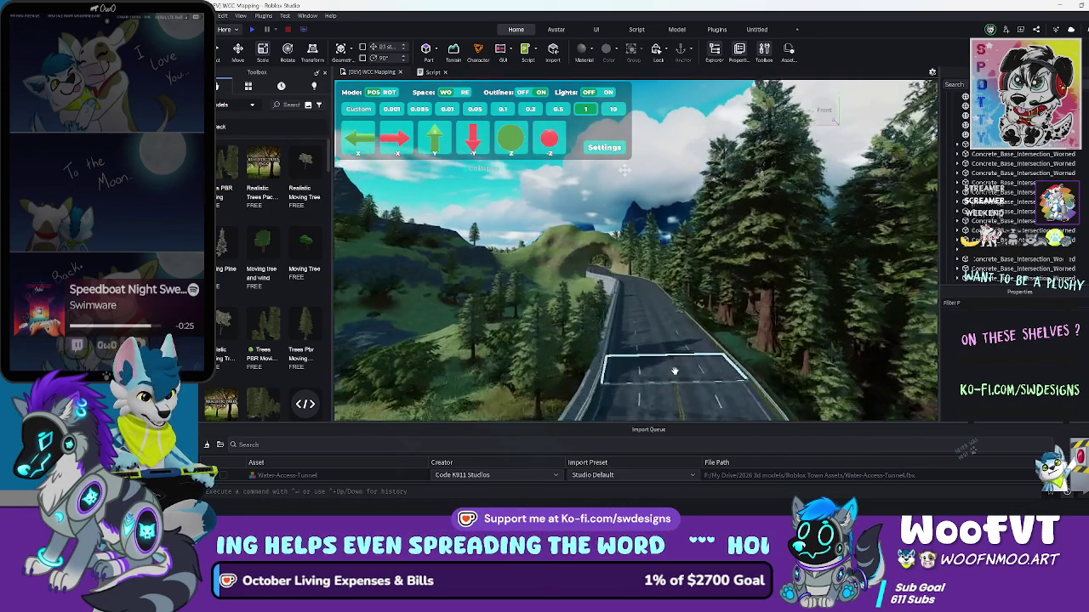
key(w)
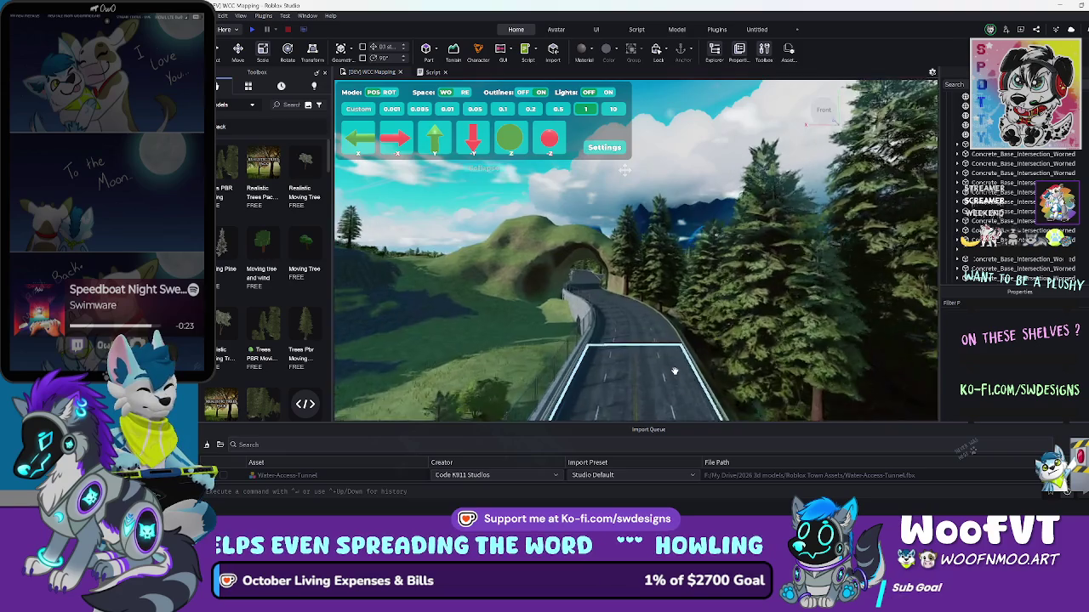
Fly over the valley and river basin, then drop low to the highway sign gantry
key(w)
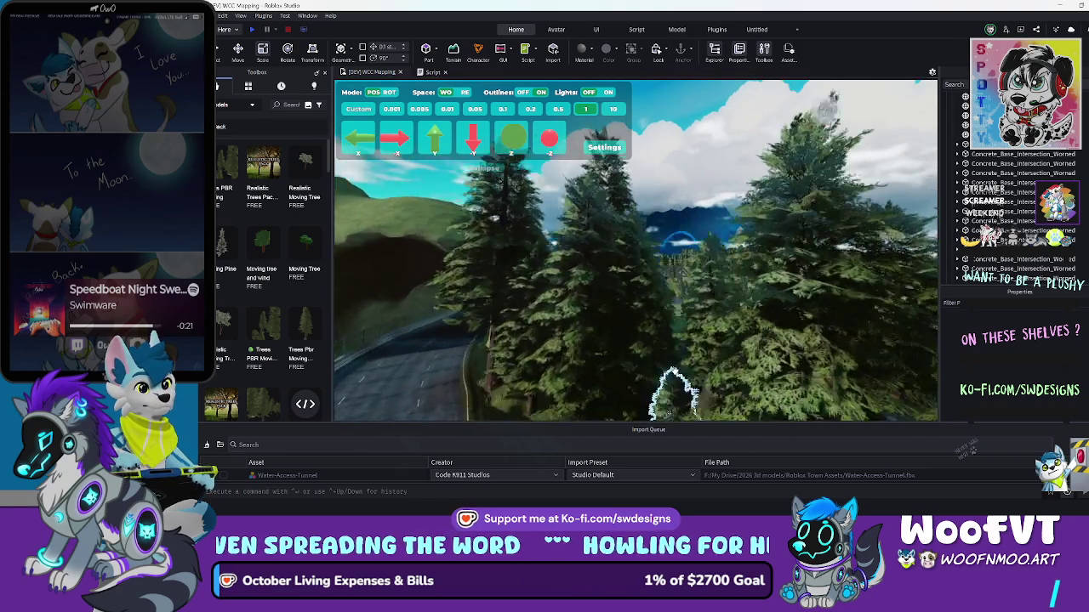
key(w)
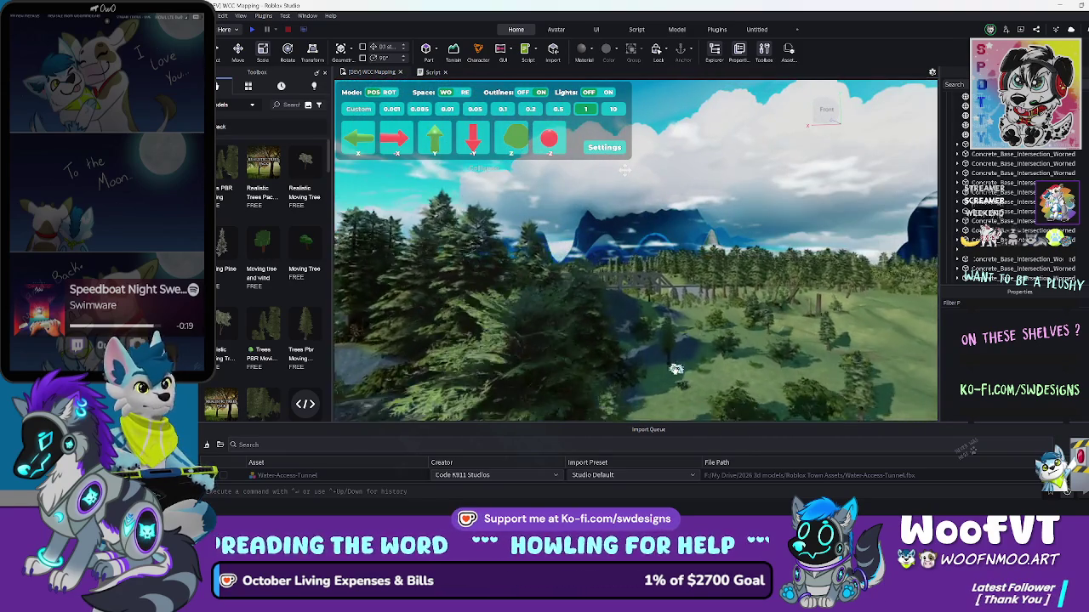
key(w)
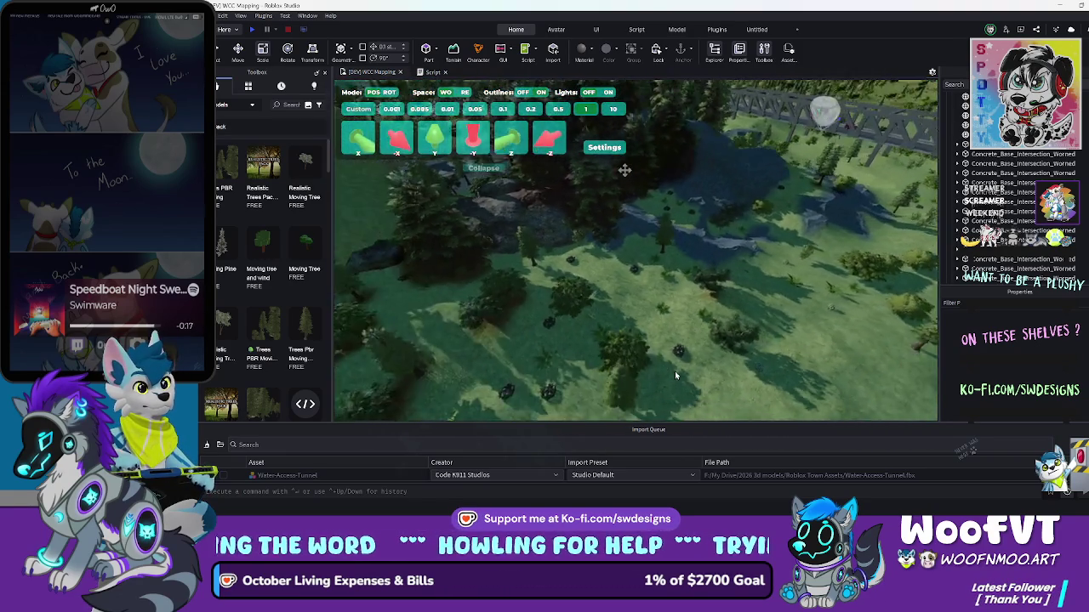
key(w)
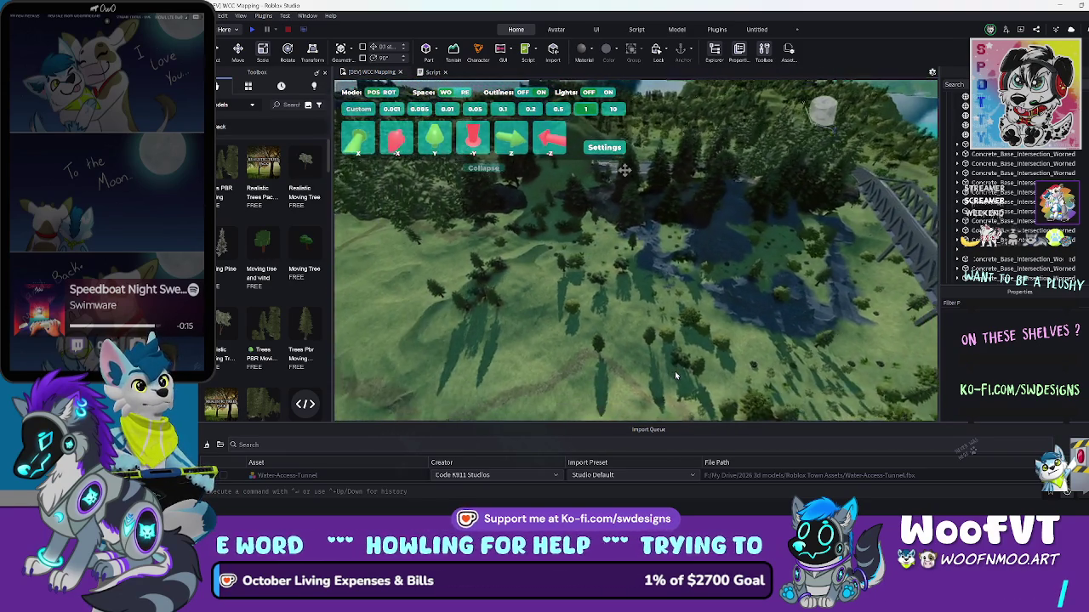
key(d)
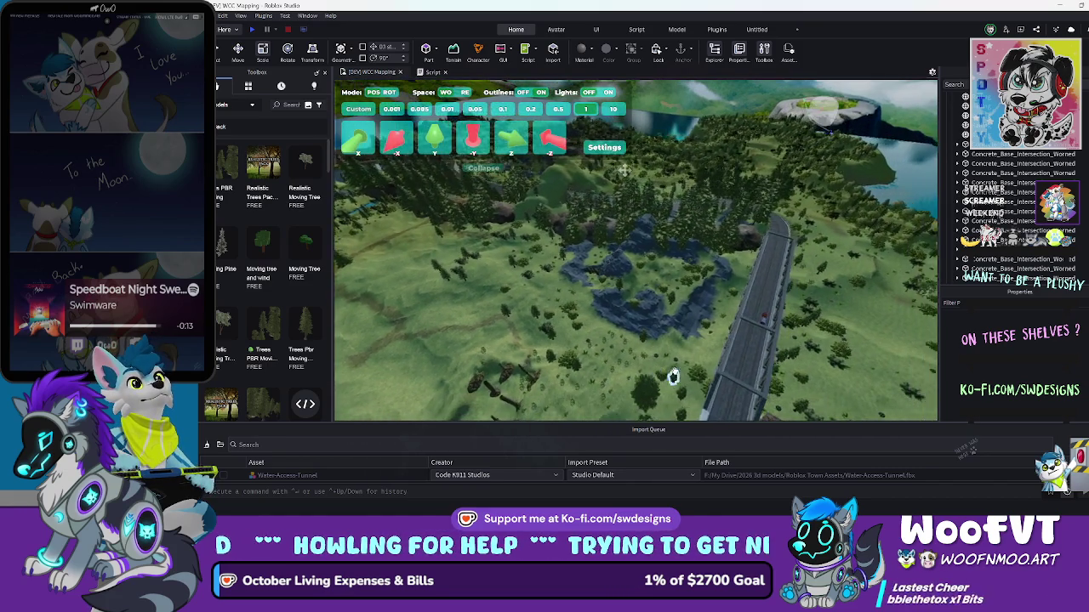
key(w)
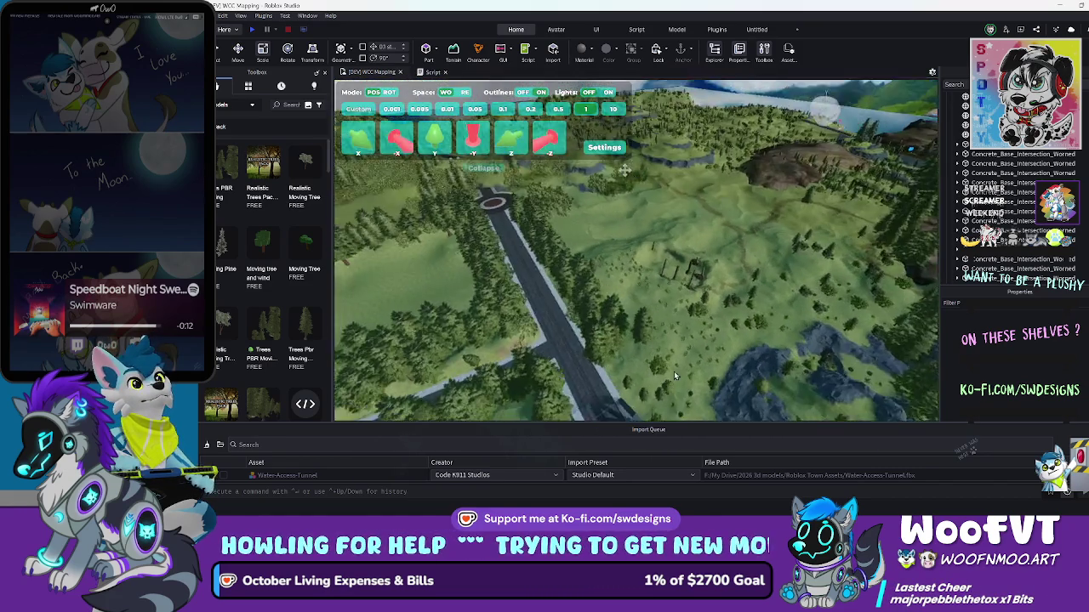
key(a)
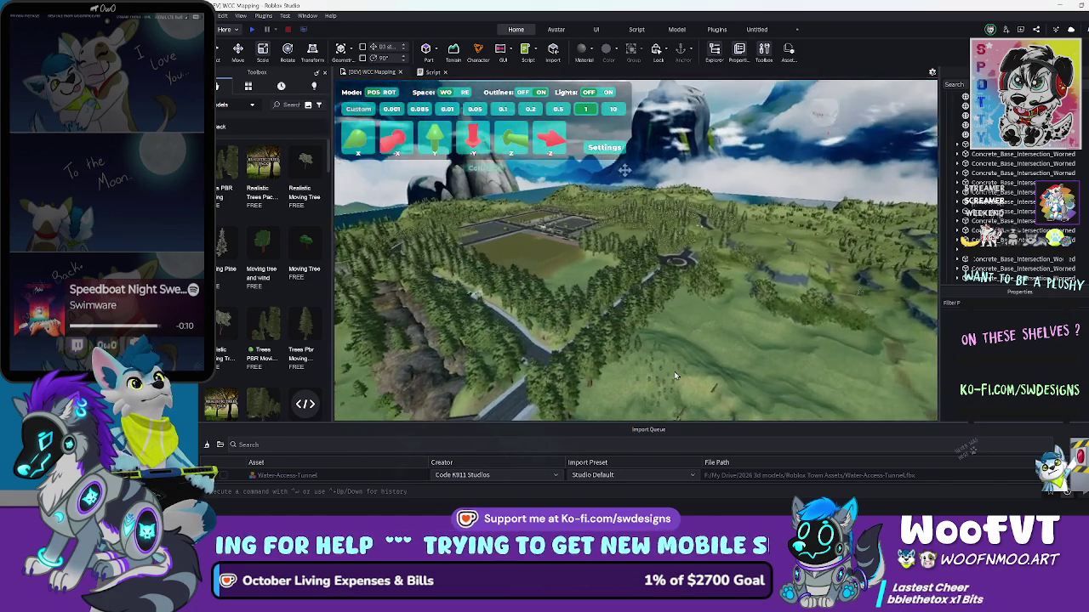
key(a)
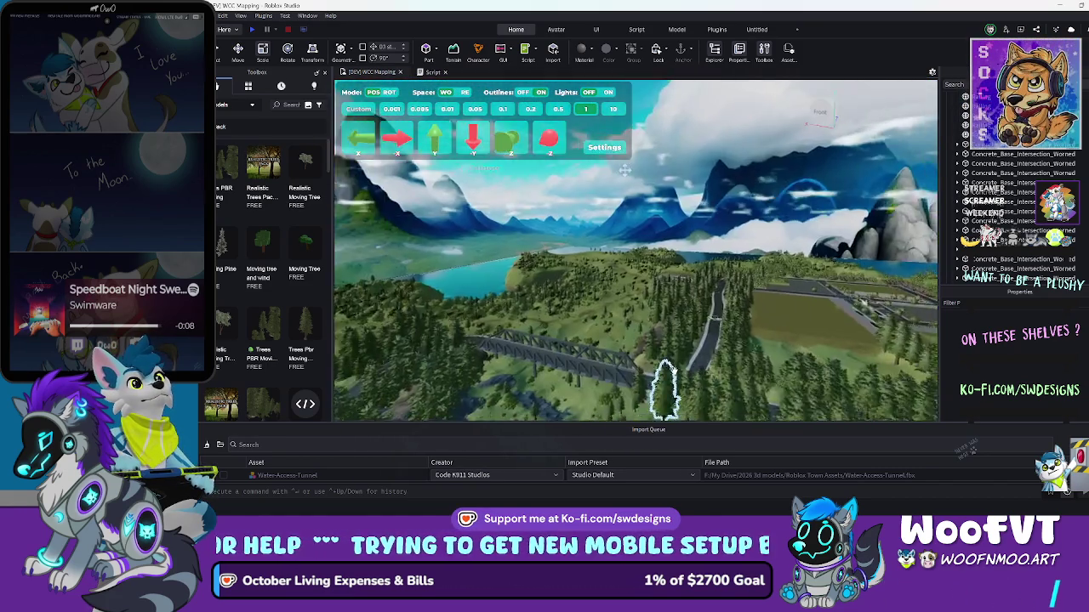
scroll(675, 372, up, 10)
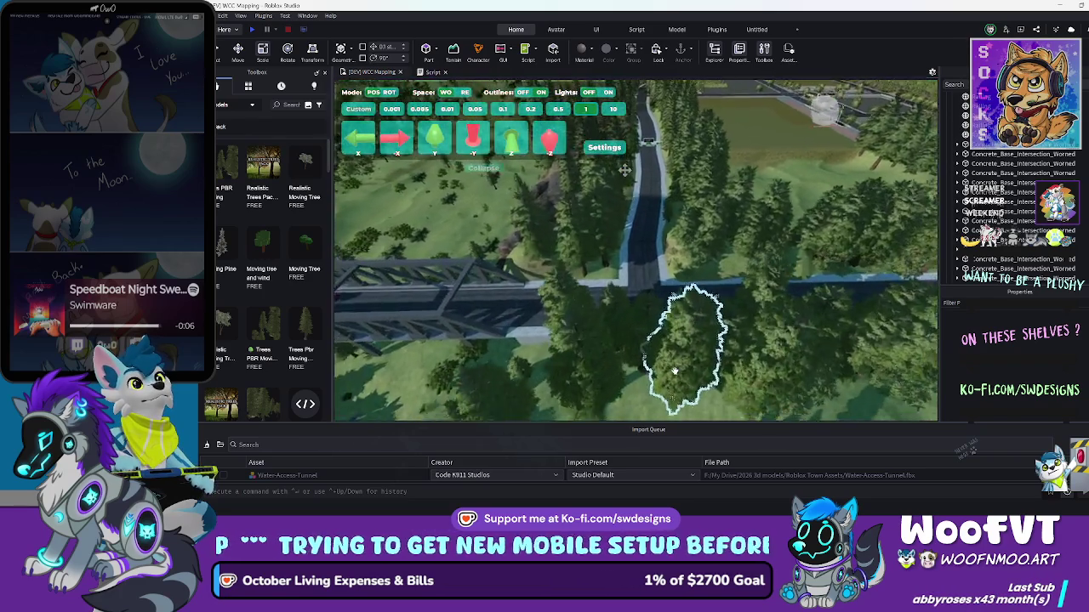
key(q)
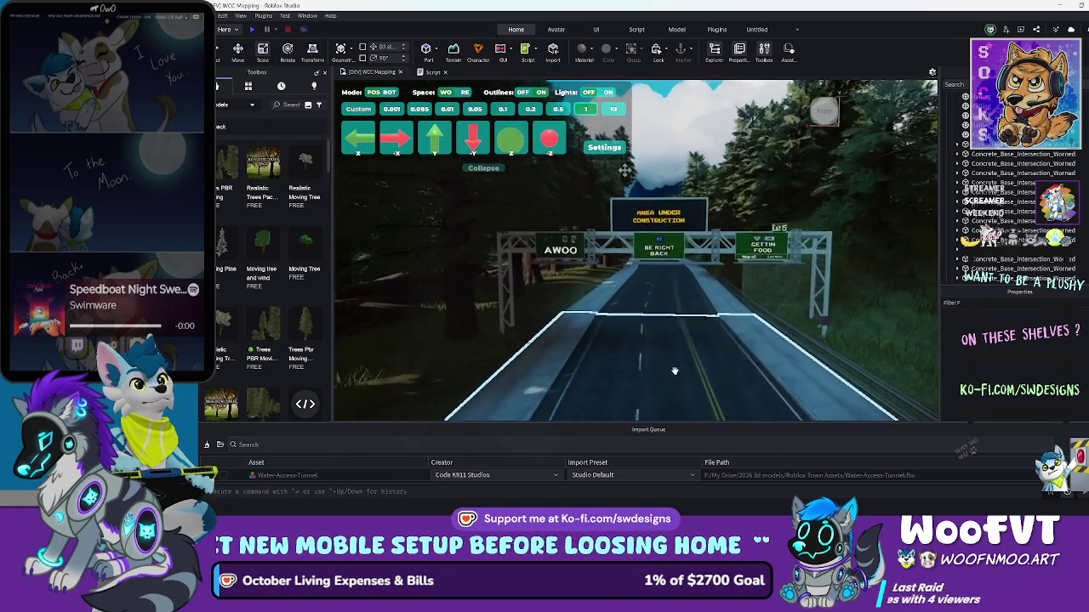
Change the green BE RIGHT BACK sign's text to 'THANKS FOR WATCHIN!'
key(w)
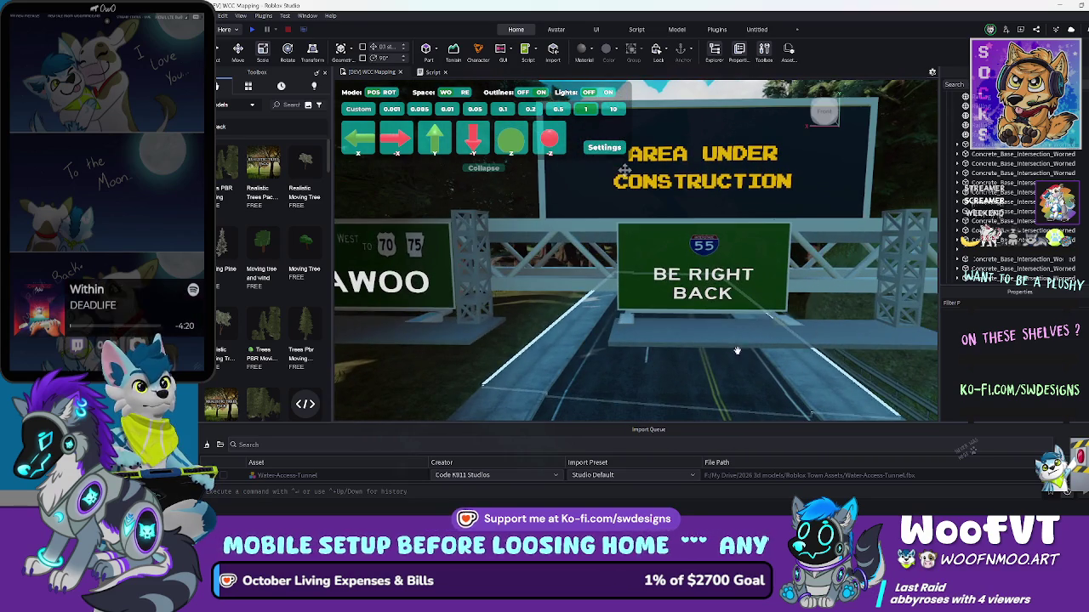
click(719, 279)
click(759, 278)
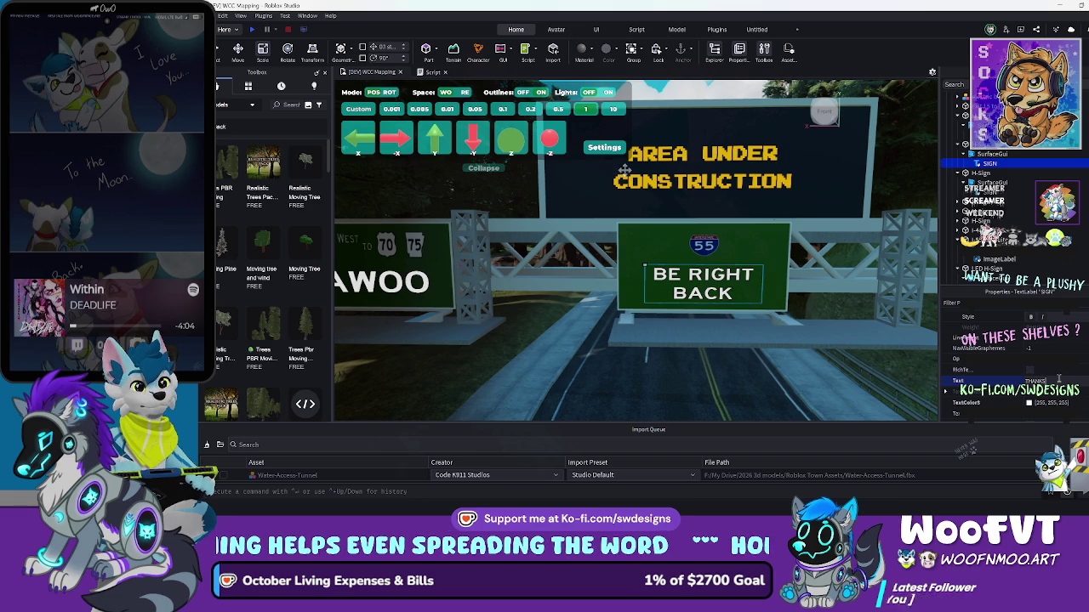
text(KS)
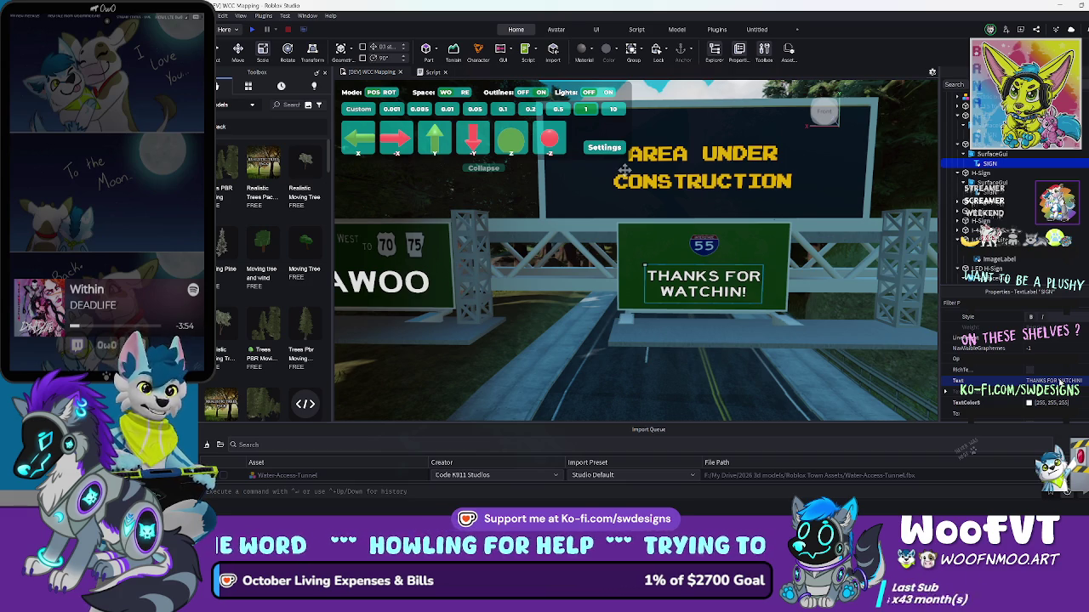
Change the large AREA UNDER CONSTRUCTION board's text to 'STREAM ENDING!'
click(780, 187)
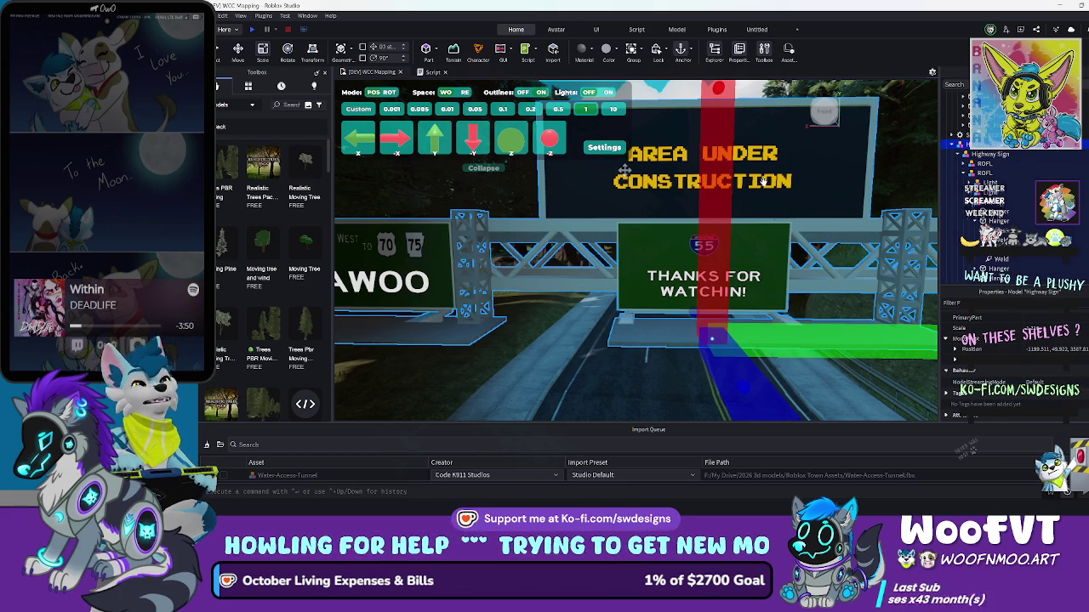
click(763, 181)
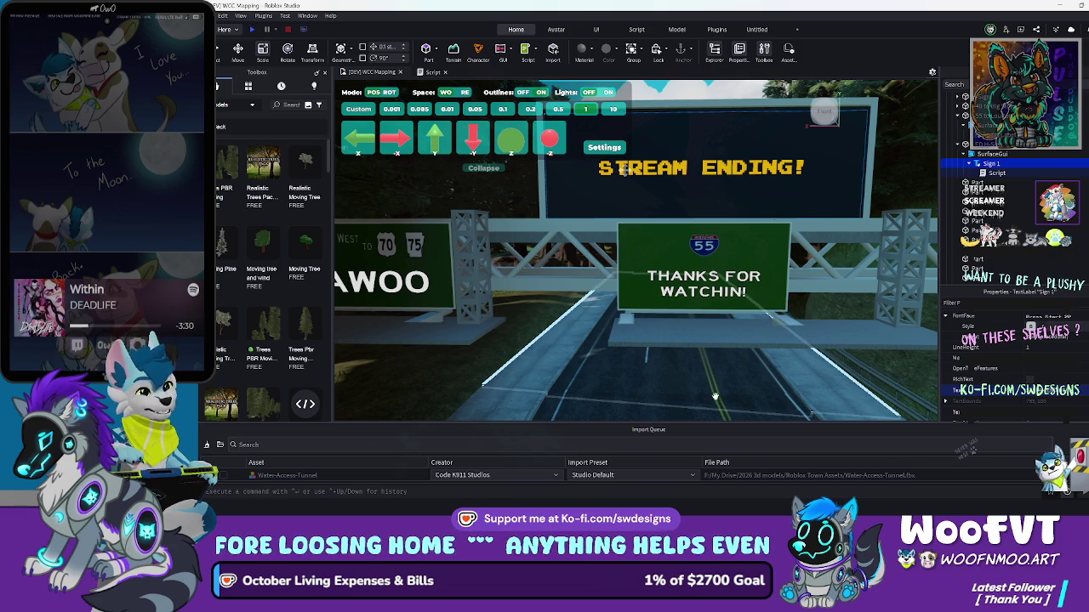
key(q)
scroll(712, 391, down, 3)
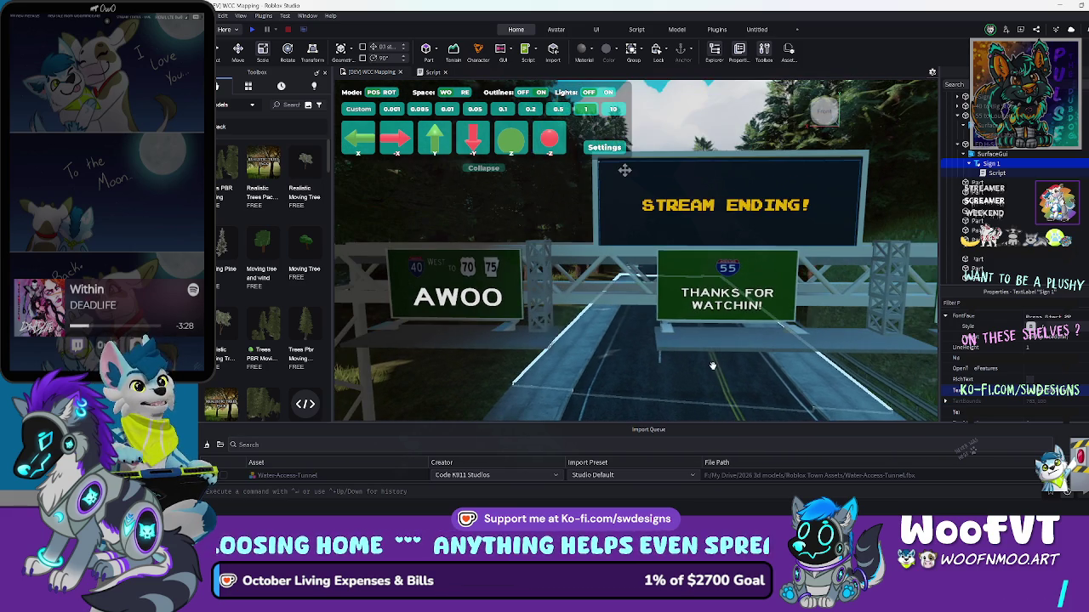
click(707, 348)
scroll(718, 328, up, 3)
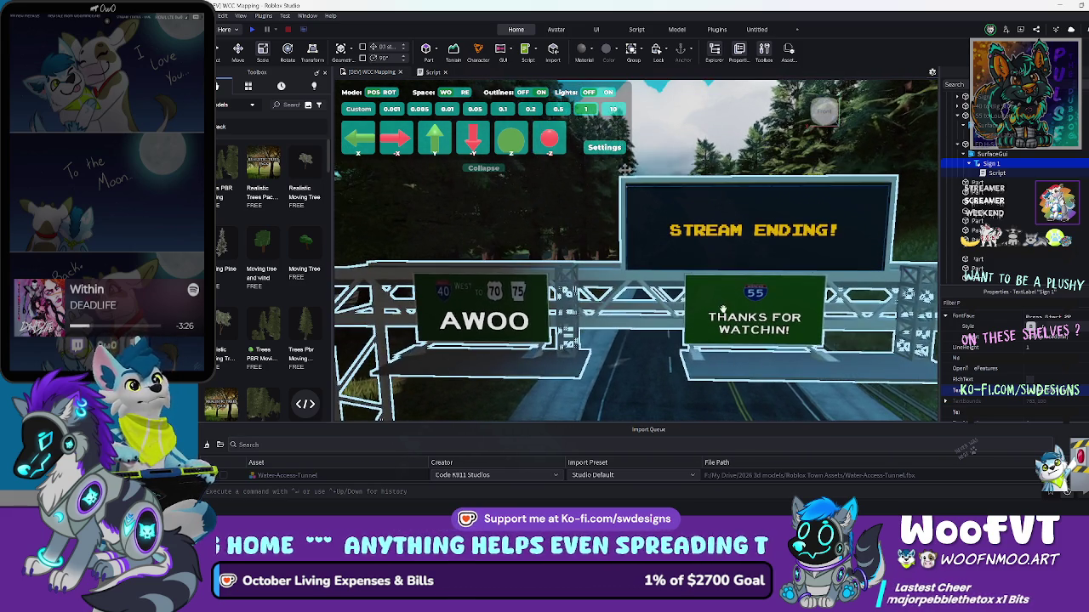
scroll(723, 310, up, 5)
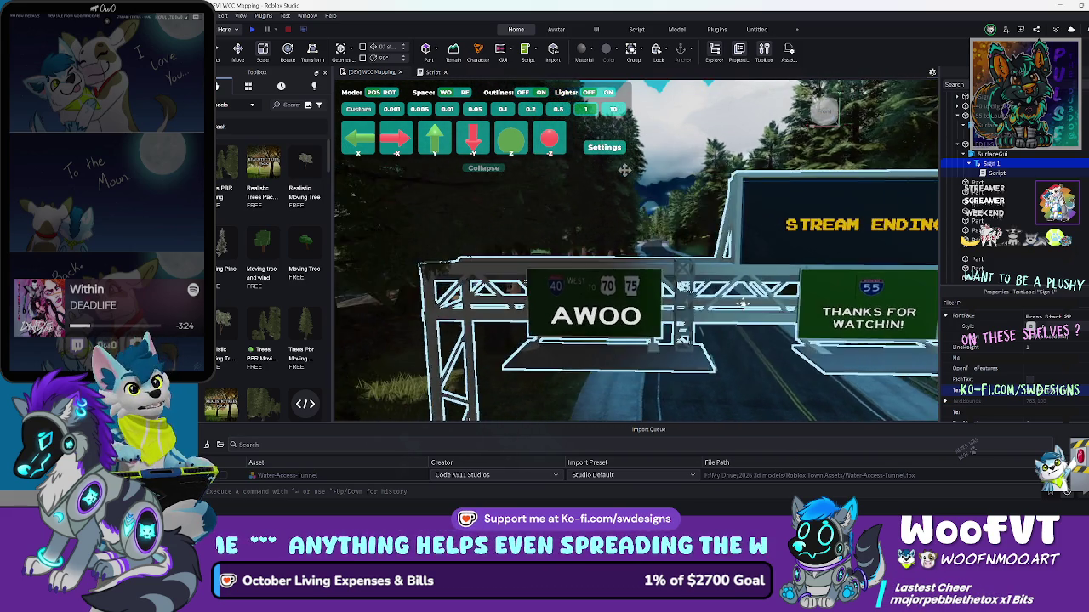
scroll(728, 285, down, 3)
scroll(685, 229, down, 3)
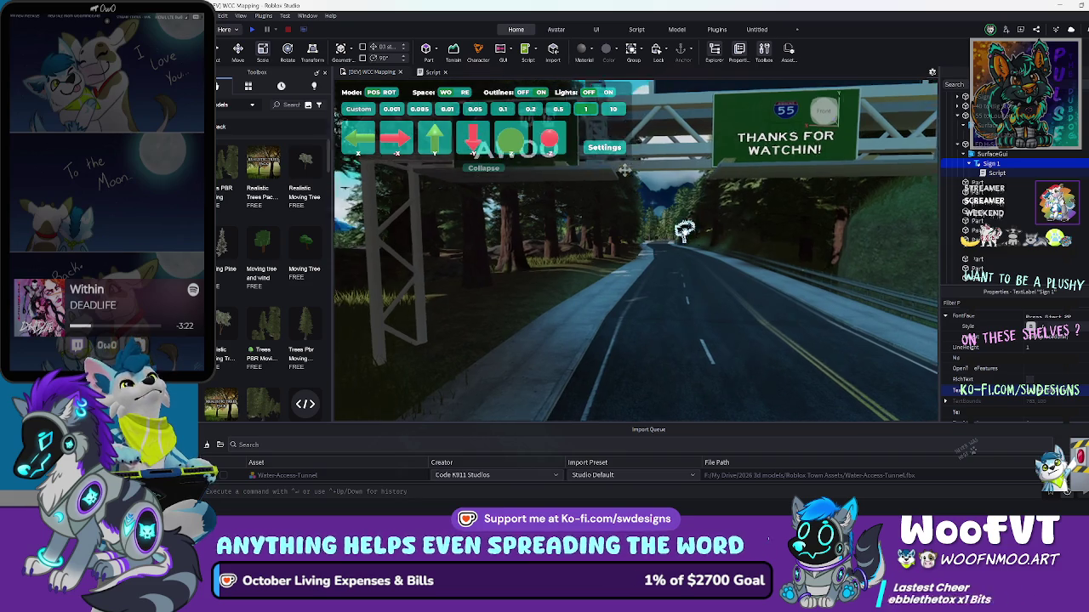
scroll(685, 229, up, 3)
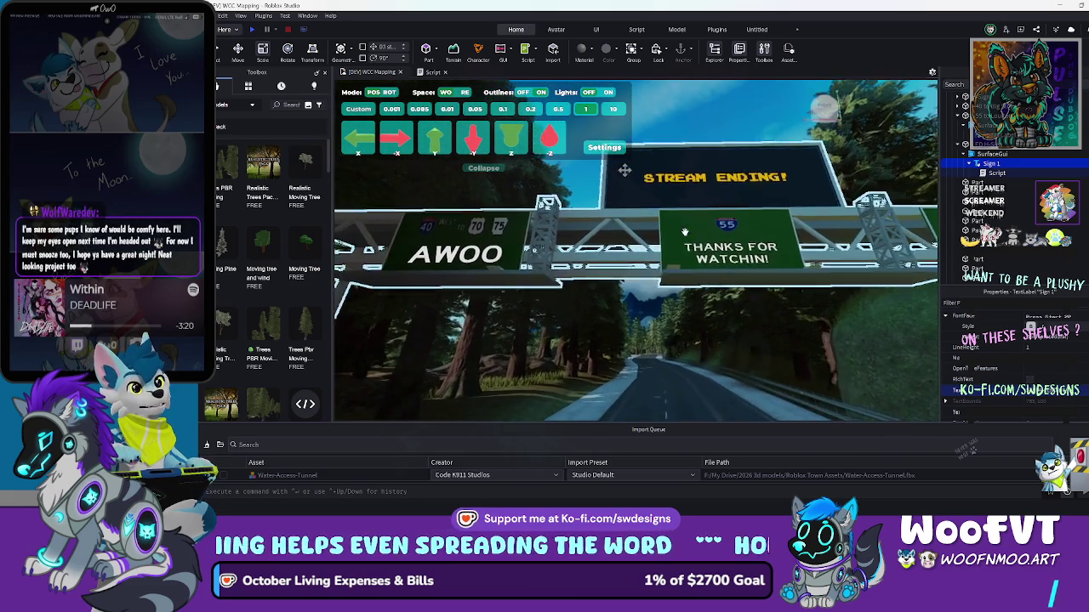
scroll(613, 289, up, 2)
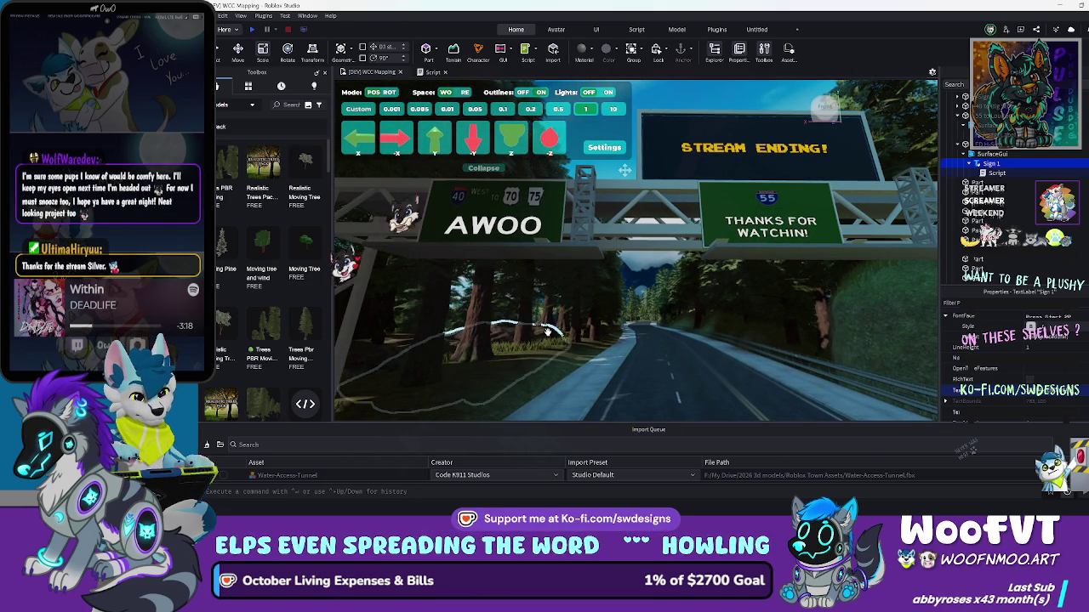
click(538, 365)
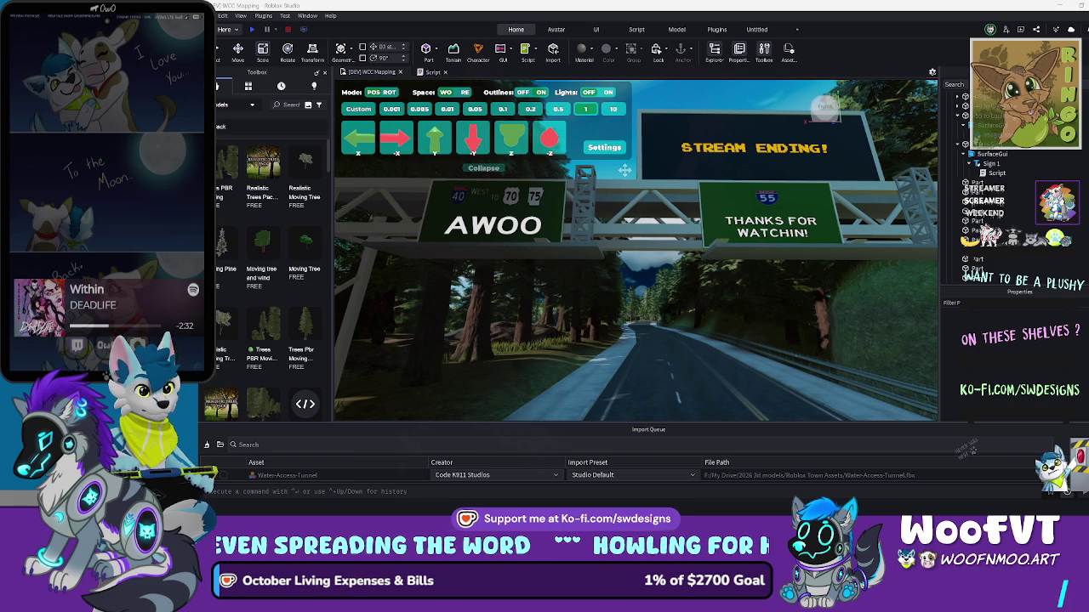
mouse_move(339, 507)
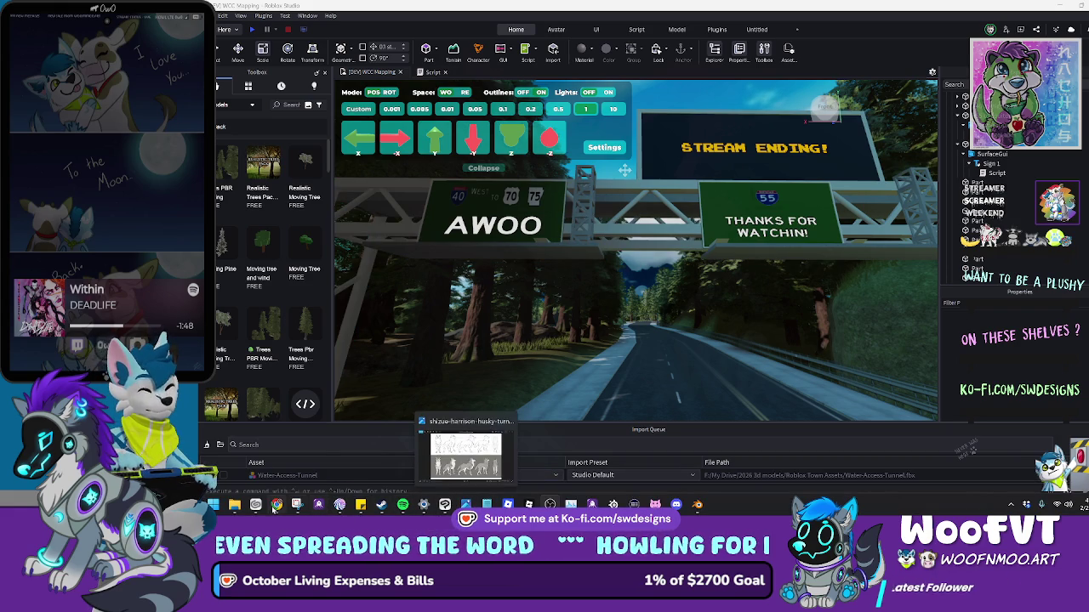
click(276, 505)
click(277, 505)
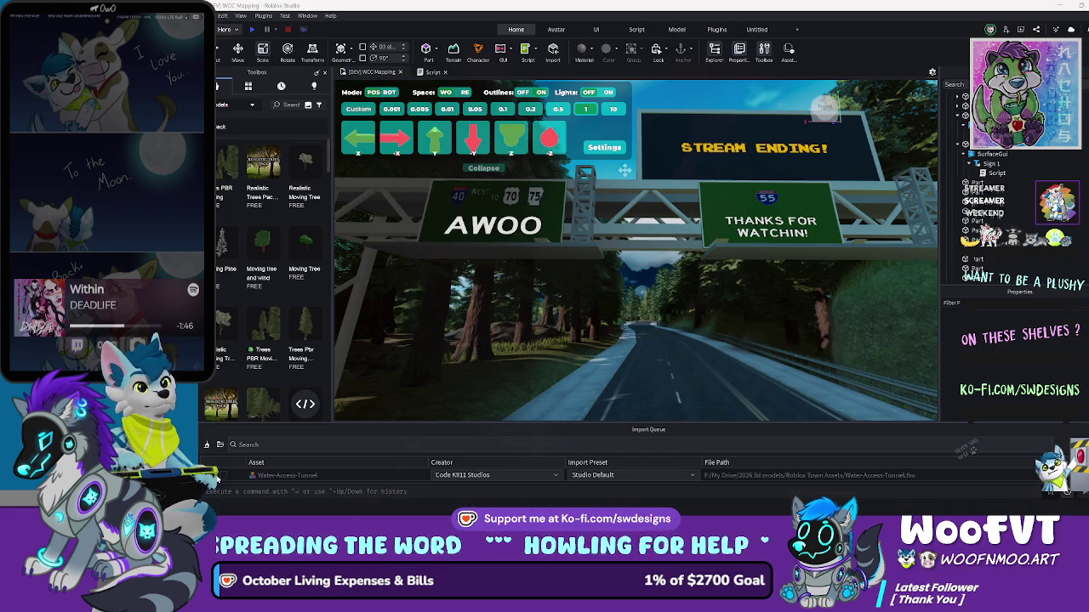